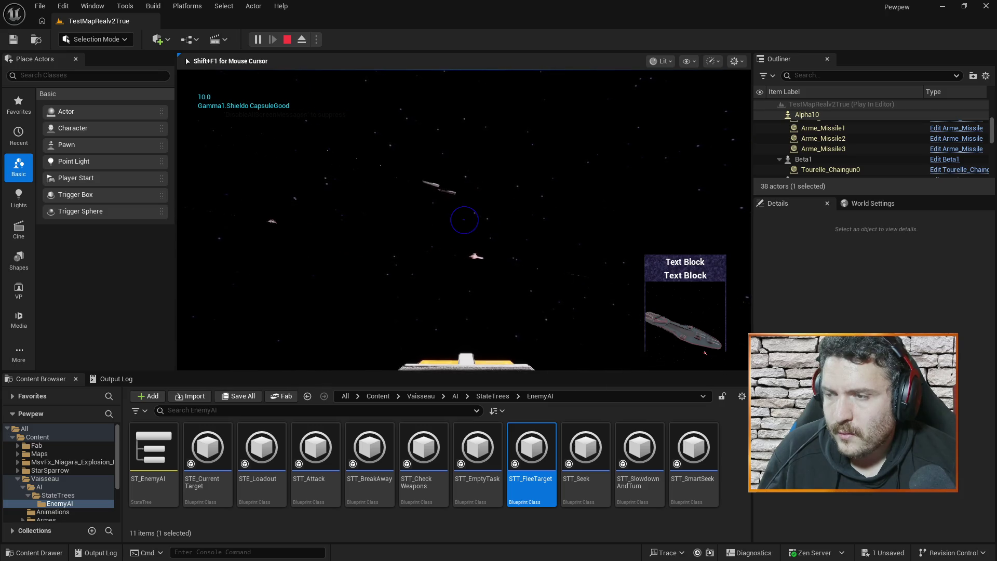
End Play In Editor and return to the Vaisseau blueprint's AI_Rotate graph.
key(Escape)
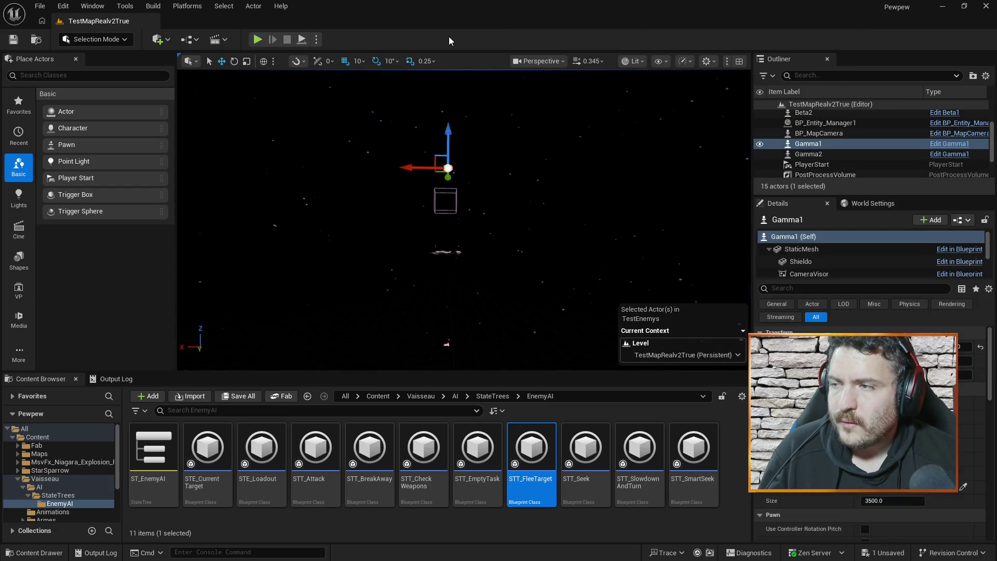
key(alt+Tab)
click(72, 20)
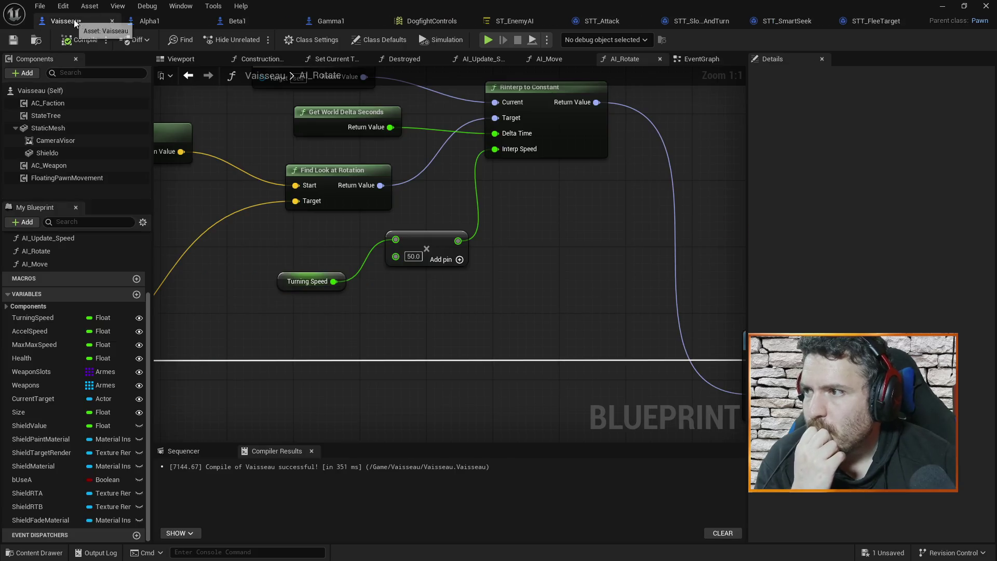
Scroll through the Vaisseau blueprint's Class Defaults.
click(73, 92)
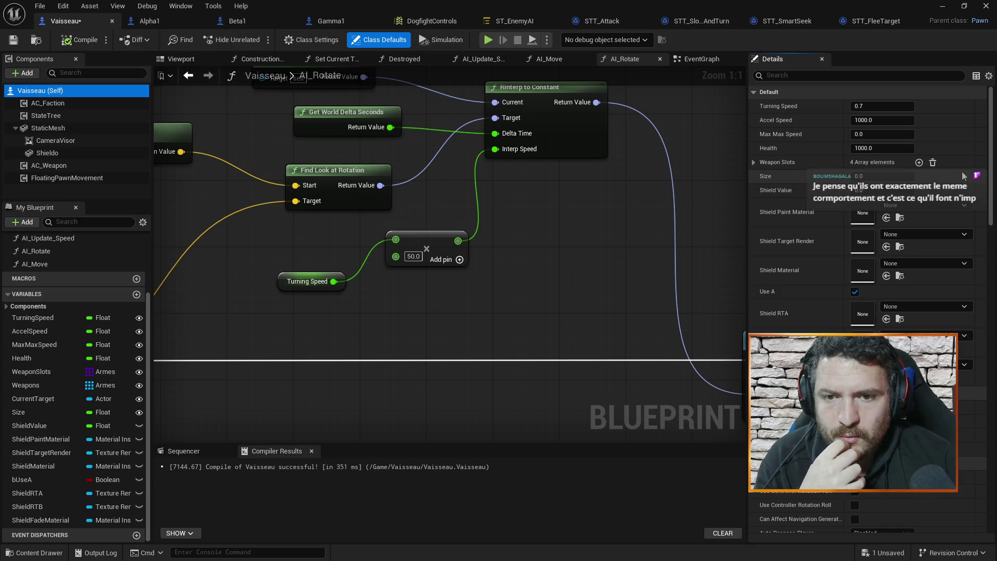
mouse_move(990, 137)
mouse_down()
mouse_move(983, 276)
mouse_move(973, 119)
mouse_up()
scroll(983, 227, down, 1)
scroll(973, 119, down, 3)
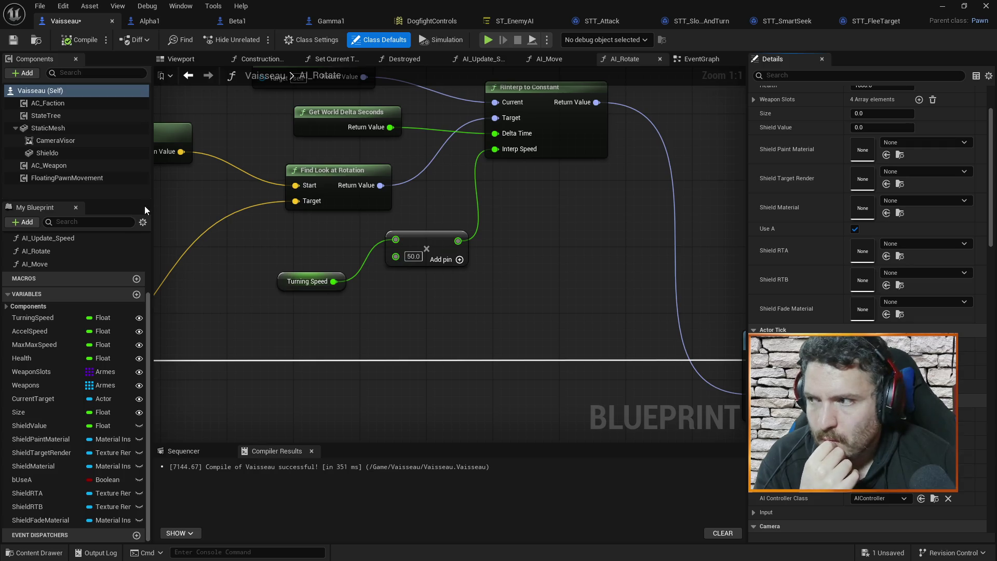
Inspect FloatingPawnMovement settings: Max Speed 0.0, Acceleration 4000.0, Deceleration 8000.0, Turning Boost 8.0.
click(49, 177)
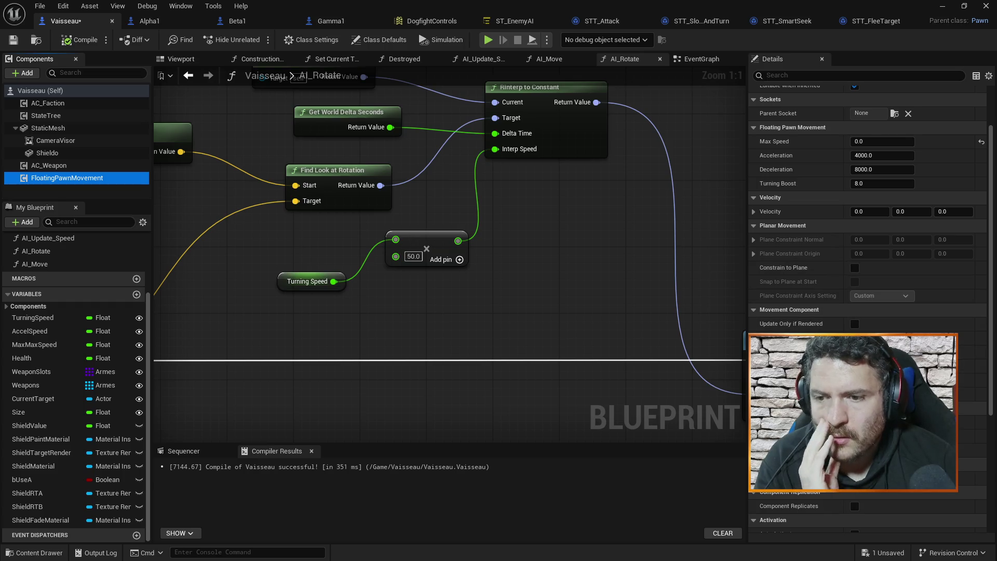
scroll(903, 322, down, 3)
scroll(867, 301, down, 2)
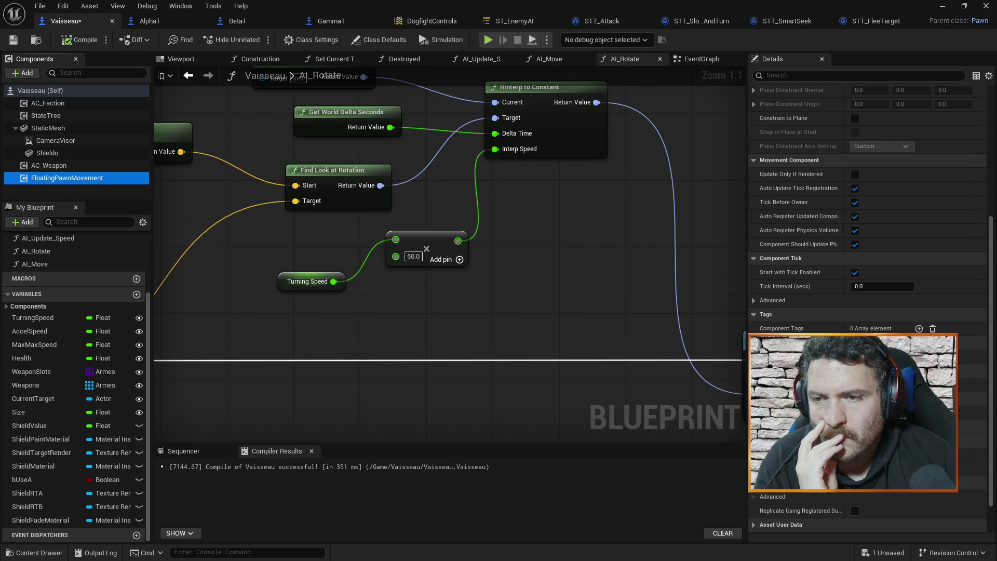
scroll(901, 307, up, 5)
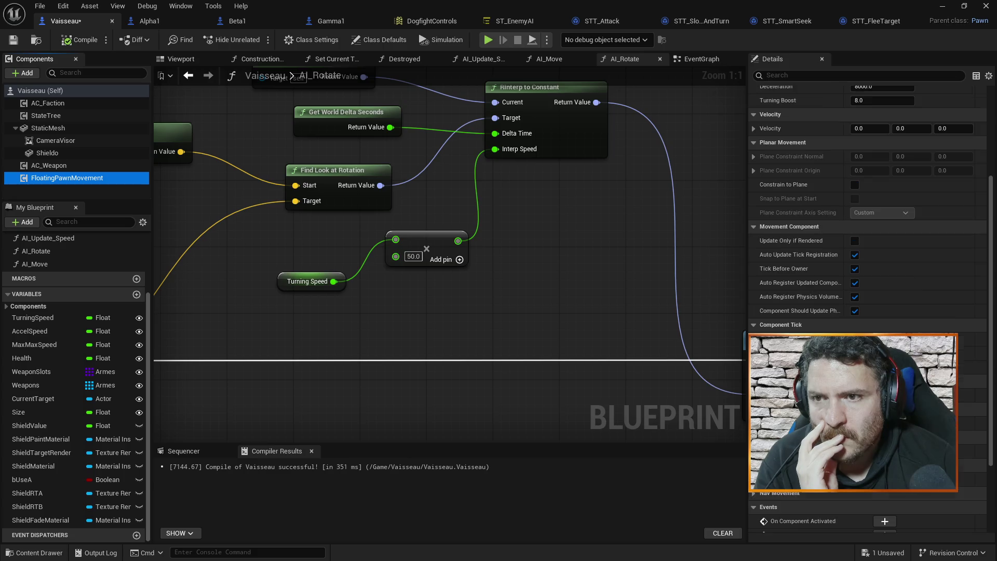
scroll(901, 309, up, 2)
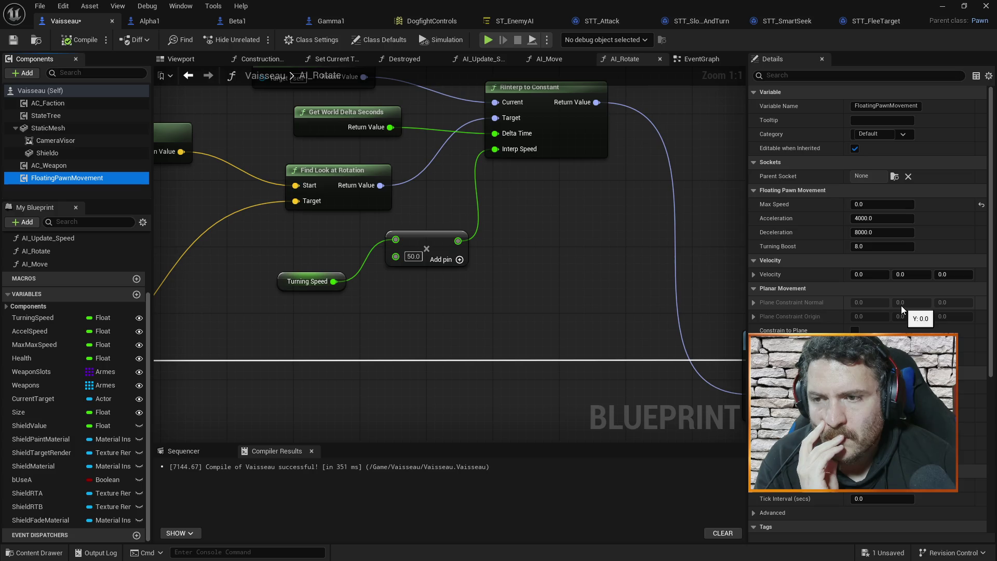
Scroll through Alpha1's class defaults, then go back to the Vaisseau blueprint.
click(166, 21)
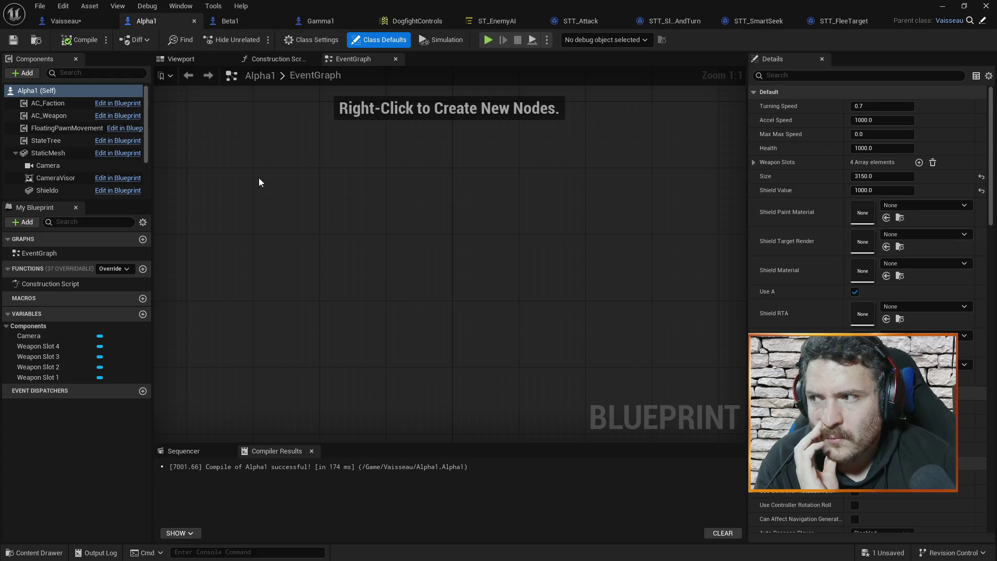
scroll(992, 142, down, 1)
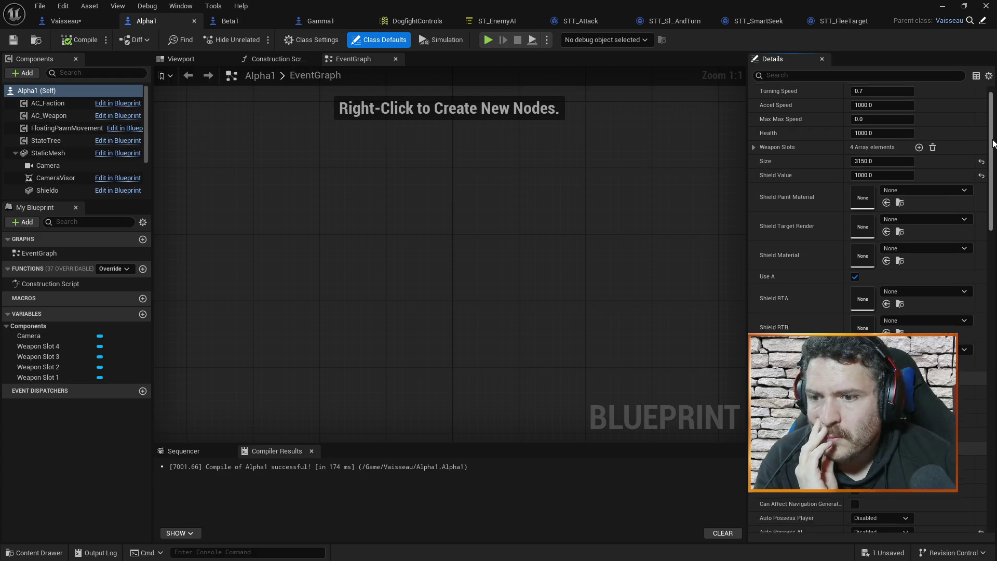
scroll(989, 135, down, 2)
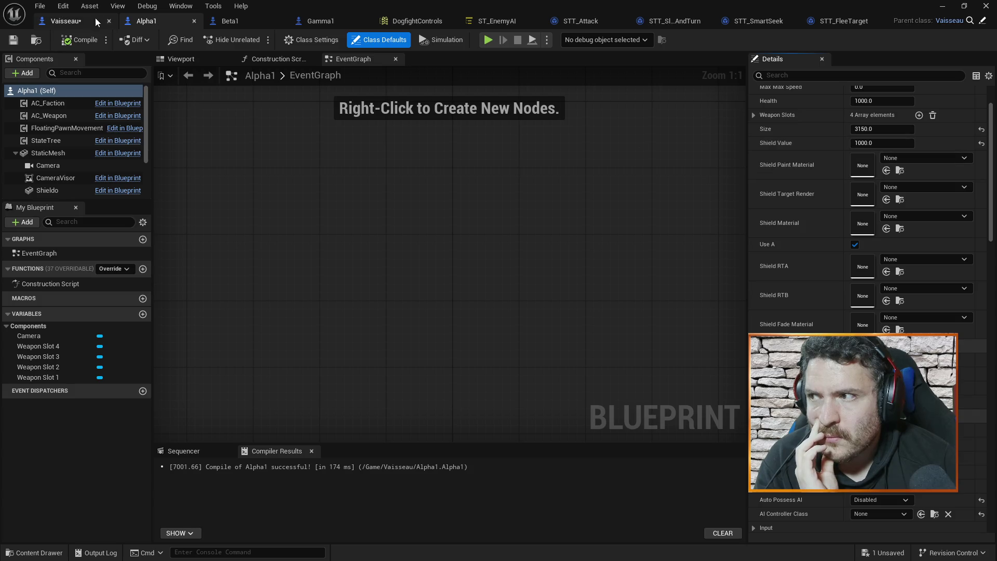
click(96, 22)
scroll(858, 295, down, 5)
scroll(859, 295, up, 8)
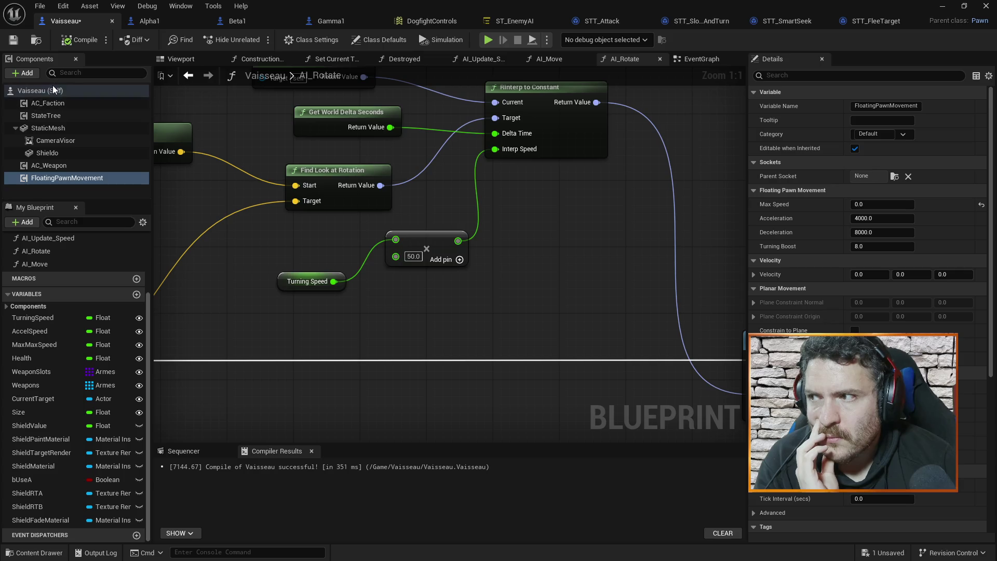
Review Vaisseau's class default values, then bring up the STT_SmartSeek task's EventGraph.
click(40, 90)
scroll(868, 207, down, 3)
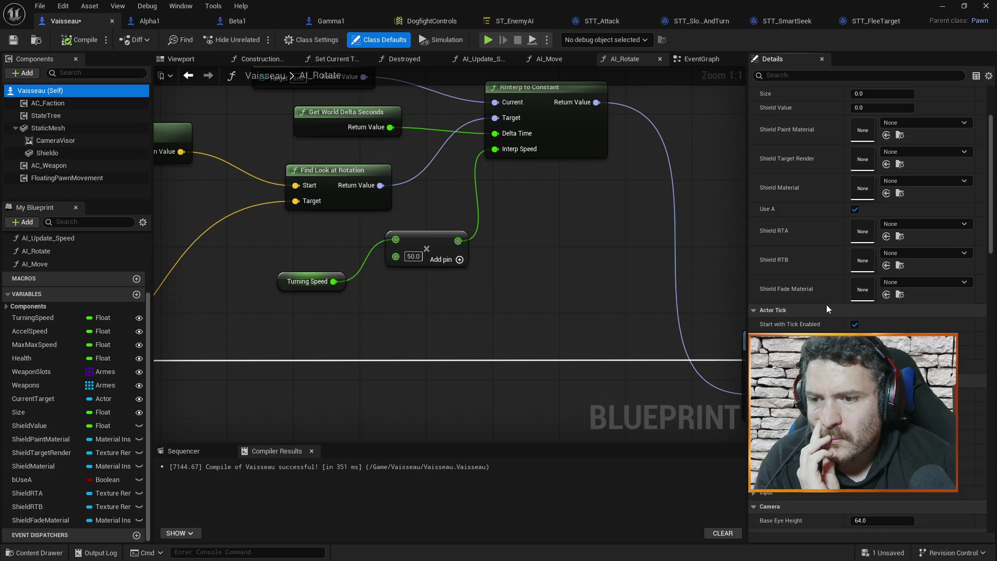
scroll(826, 307, down, 3)
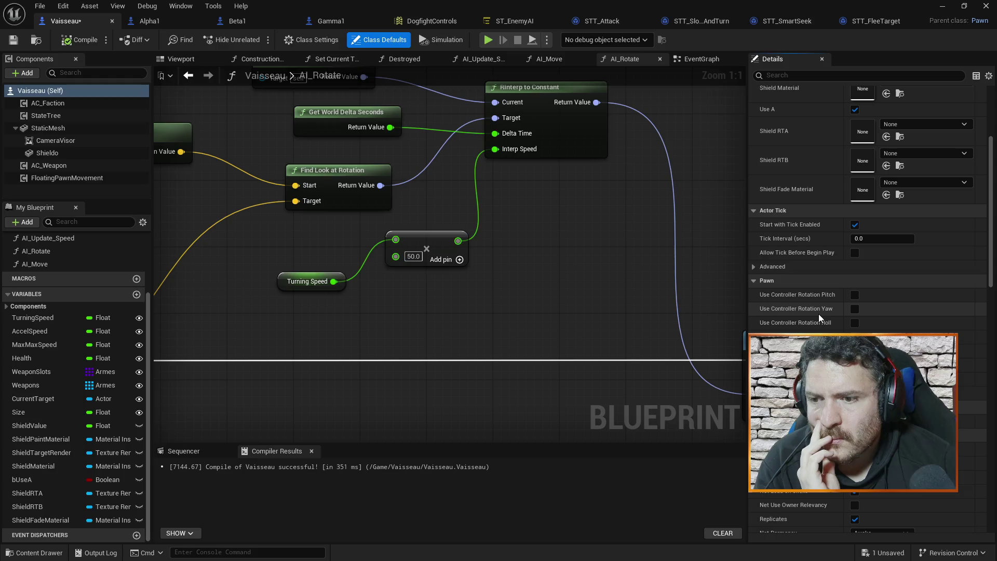
scroll(818, 314, down, 5)
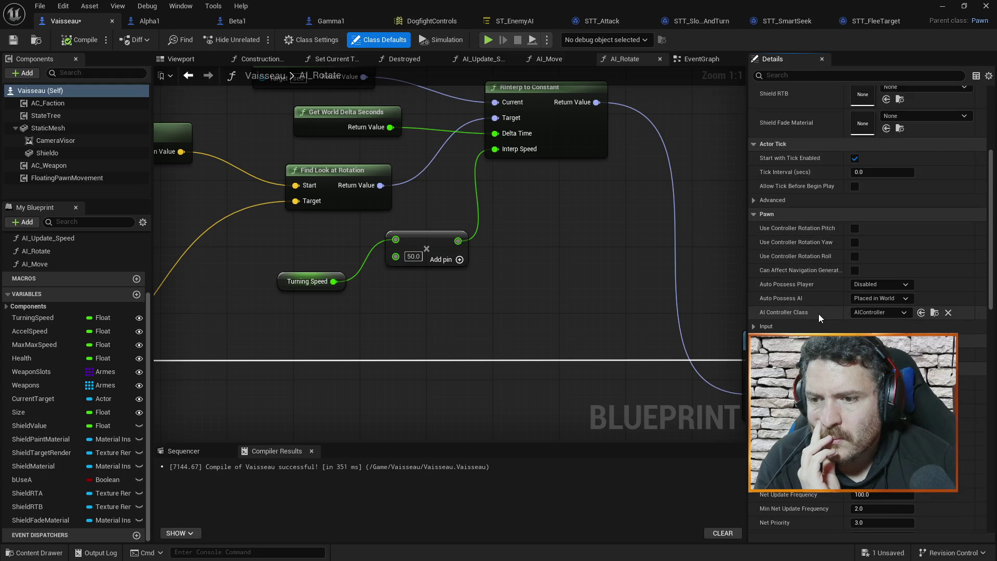
scroll(819, 313, down, 7)
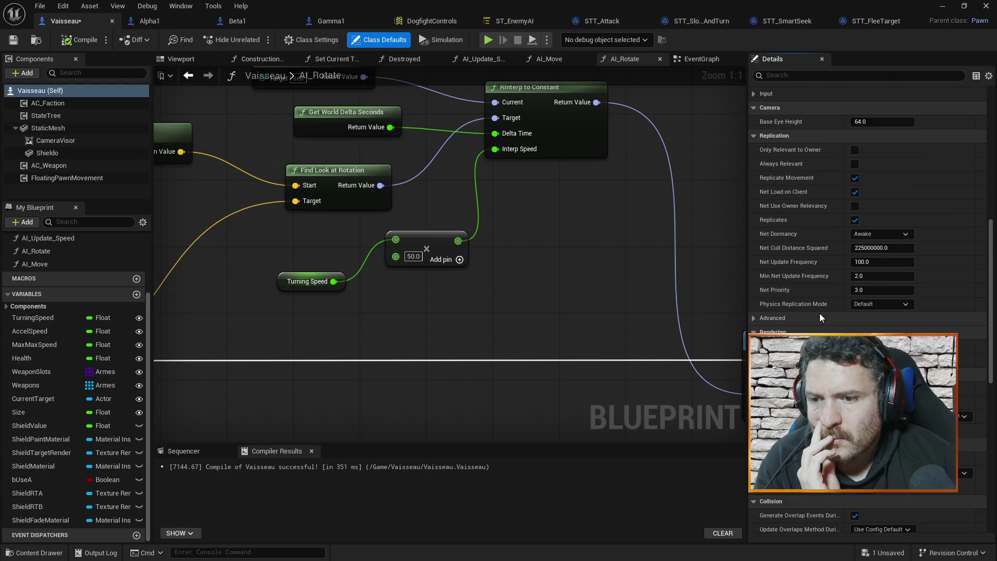
scroll(820, 313, down, 3)
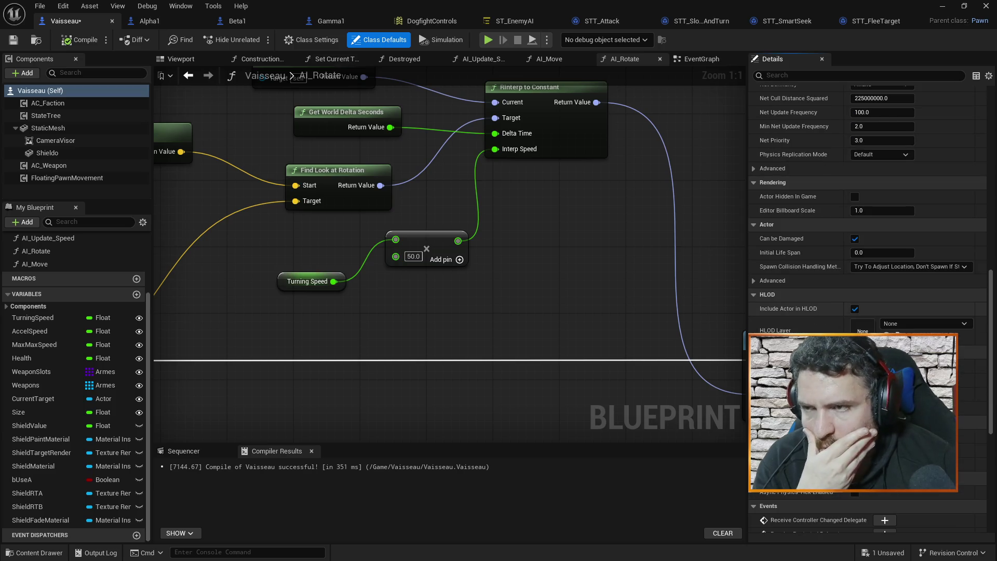
click(778, 21)
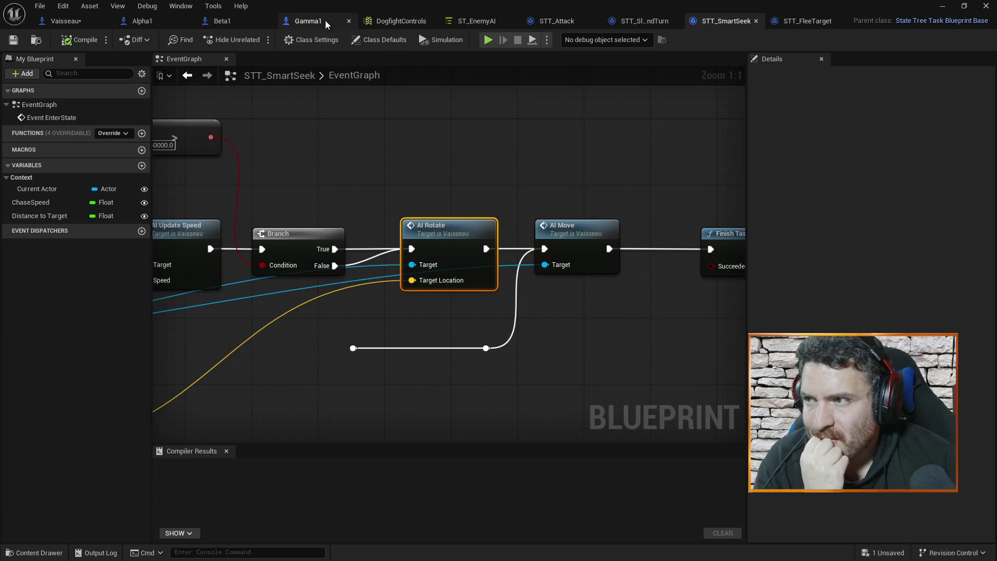
Return to Vaisseau's AI_Rotate graph and pan over to the Set Actor Rotation node.
click(66, 21)
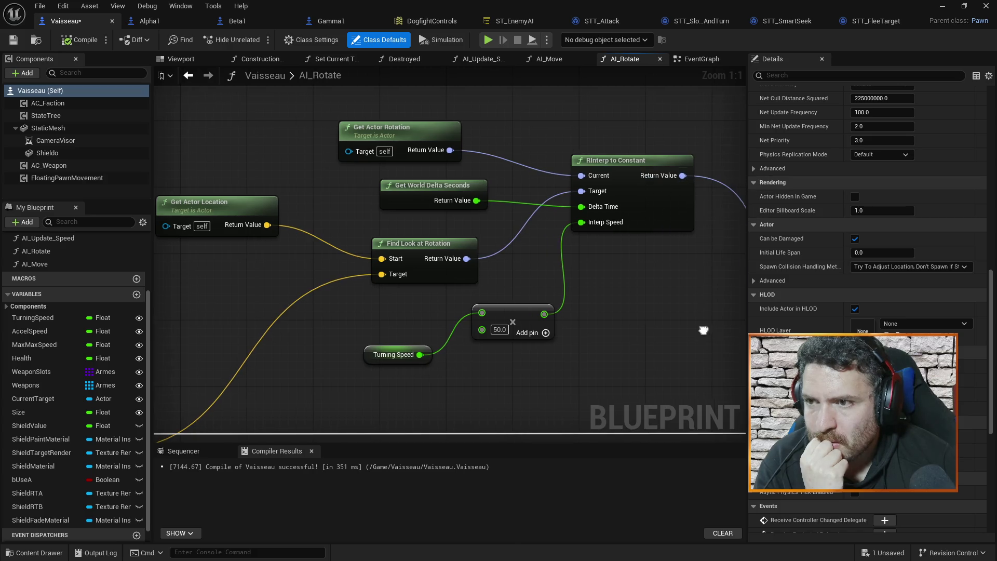
drag(706, 328, 578, 309)
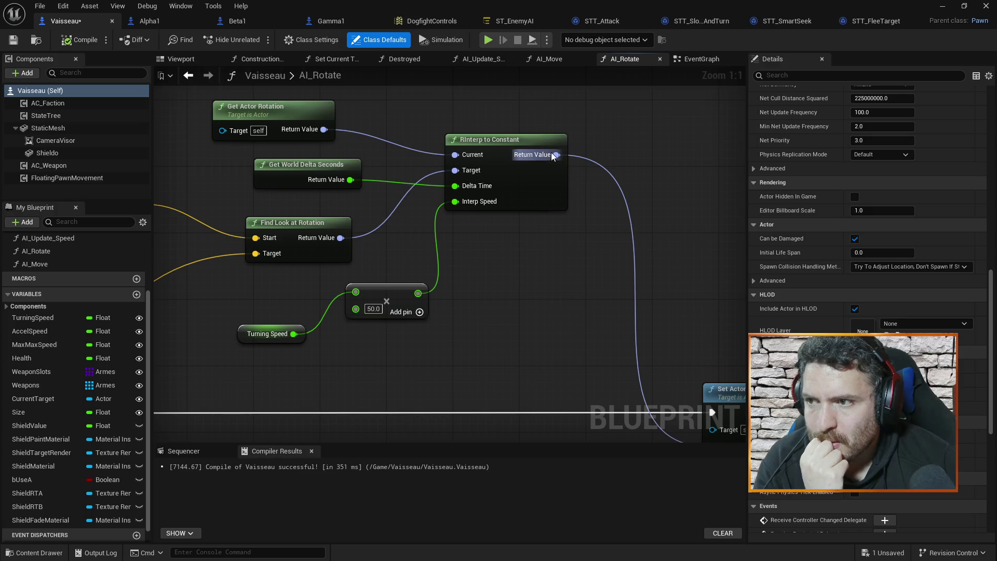
mouse_move(612, 341)
mouse_down()
mouse_move(565, 276)
mouse_move(510, 258)
mouse_move(486, 237)
mouse_move(690, 239)
mouse_move(535, 227)
mouse_move(626, 322)
mouse_up()
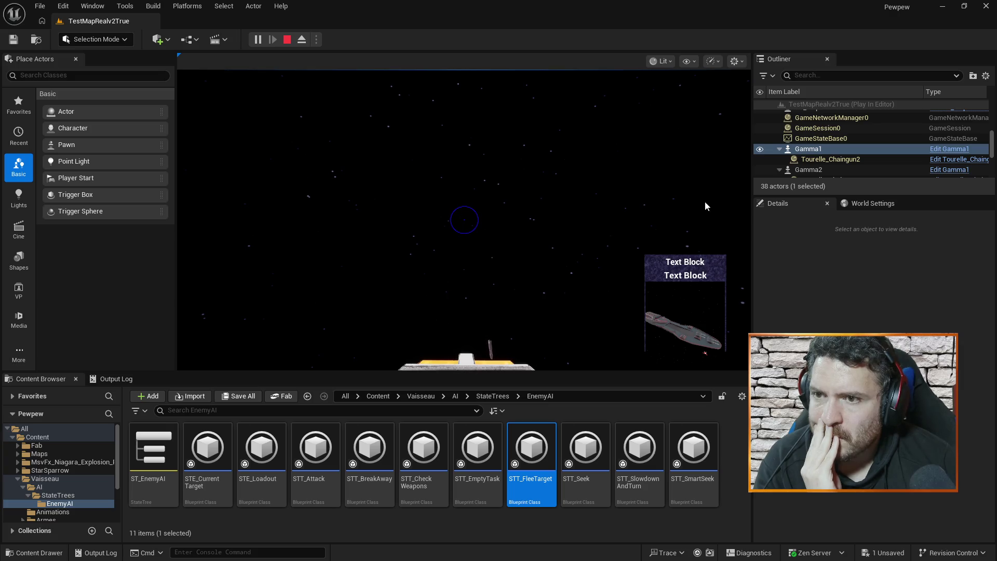
Select PlayerStart, watch the ships move in the game, then return to the Vaisseau editor.
scroll(824, 155, down, 4)
click(826, 160)
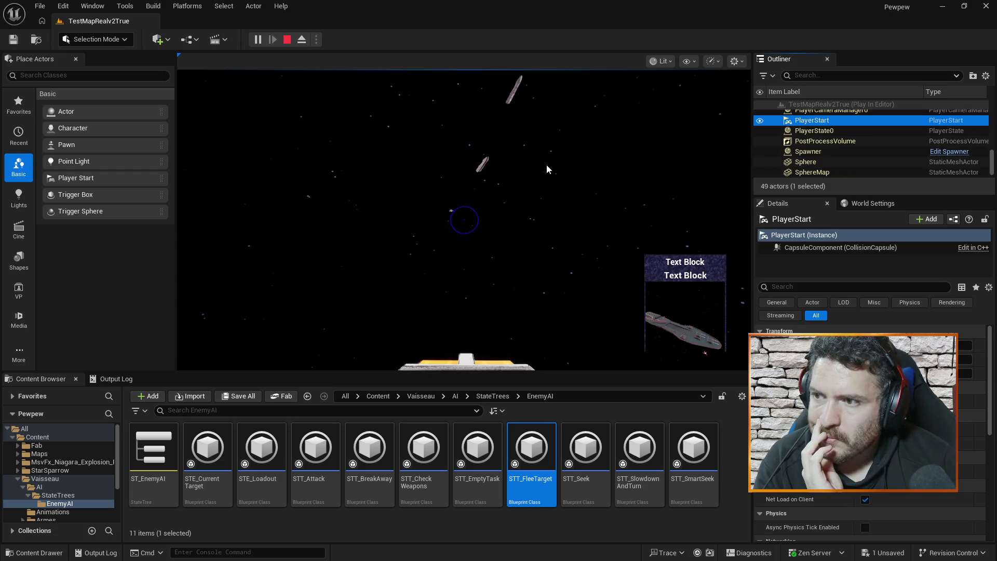
click(534, 239)
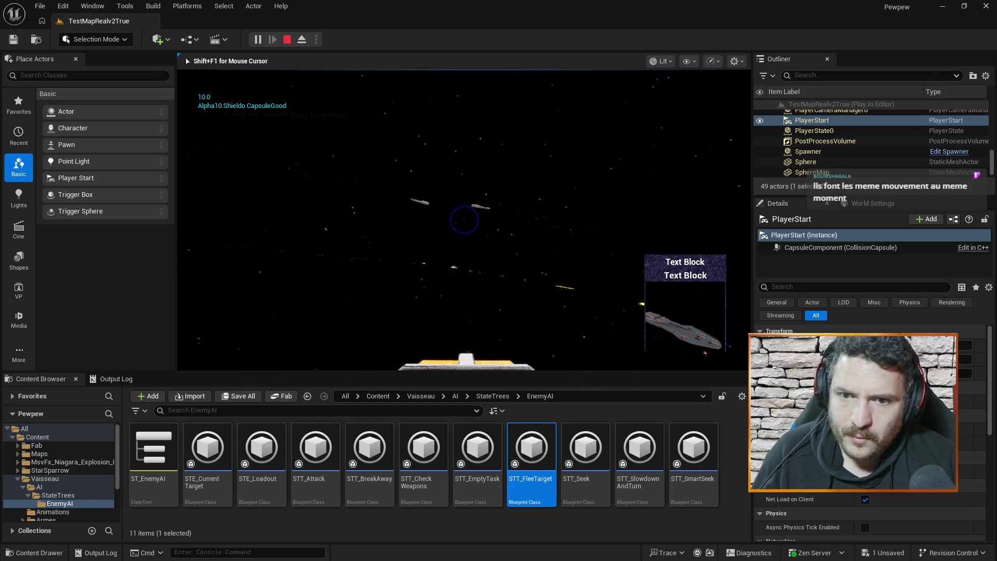
key(alt+Tab)
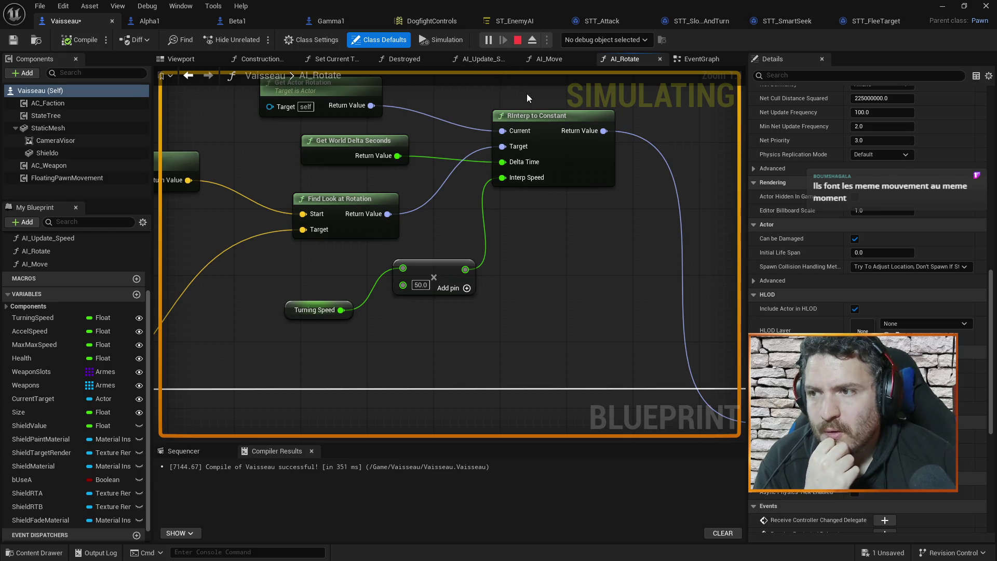
Put a breakpoint on Set Actor Rotation in AI_Rotate and resume the simulation.
click(548, 130)
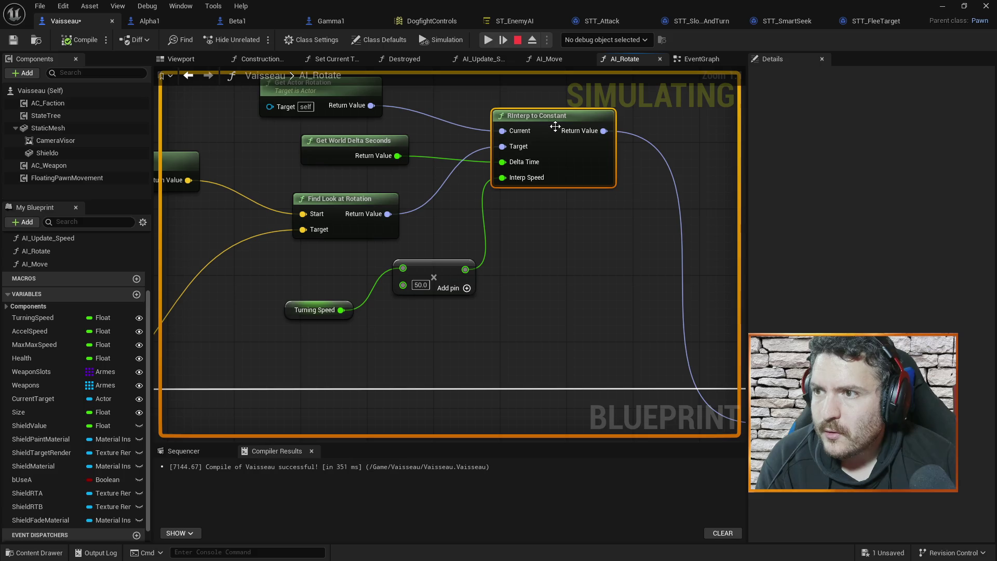
mouse_move(556, 216)
mouse_down()
mouse_move(485, 218)
mouse_move(456, 191)
mouse_up()
click(718, 335)
key(F9)
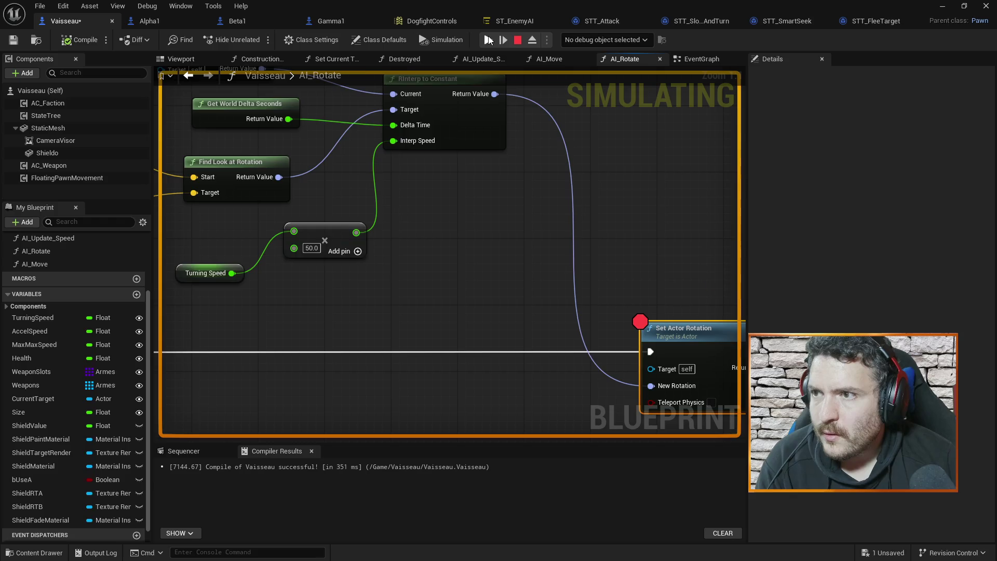
click(488, 39)
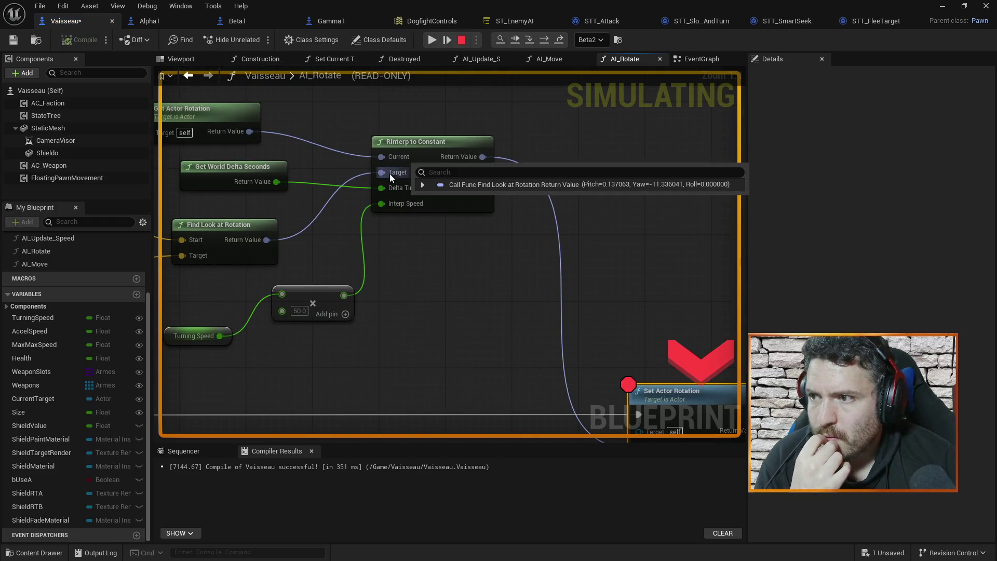
Read the Find Look at Rotation and Target Location debug values, then stop the simulation.
mouse_move(392, 157)
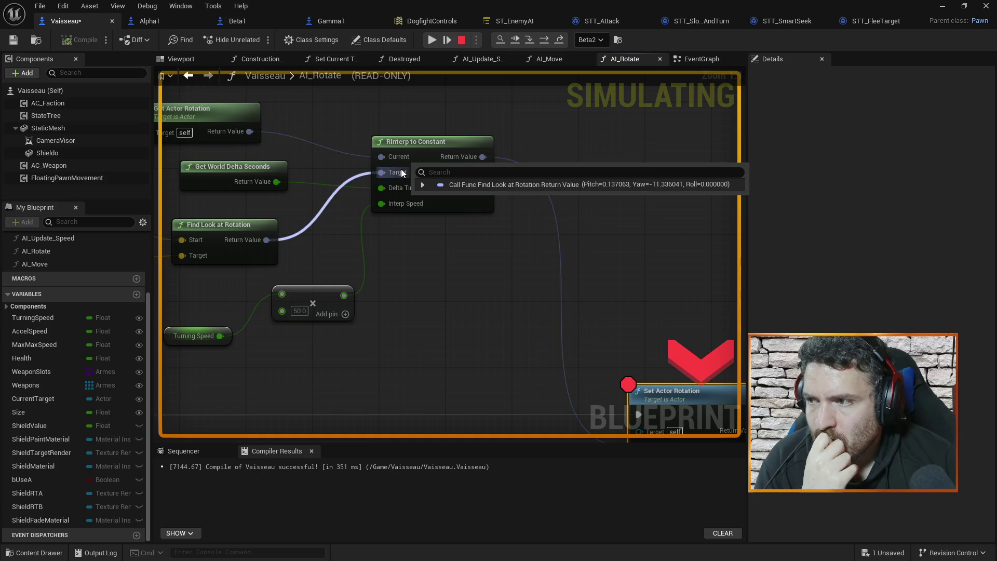
drag(260, 232, 349, 225)
mouse_move(347, 235)
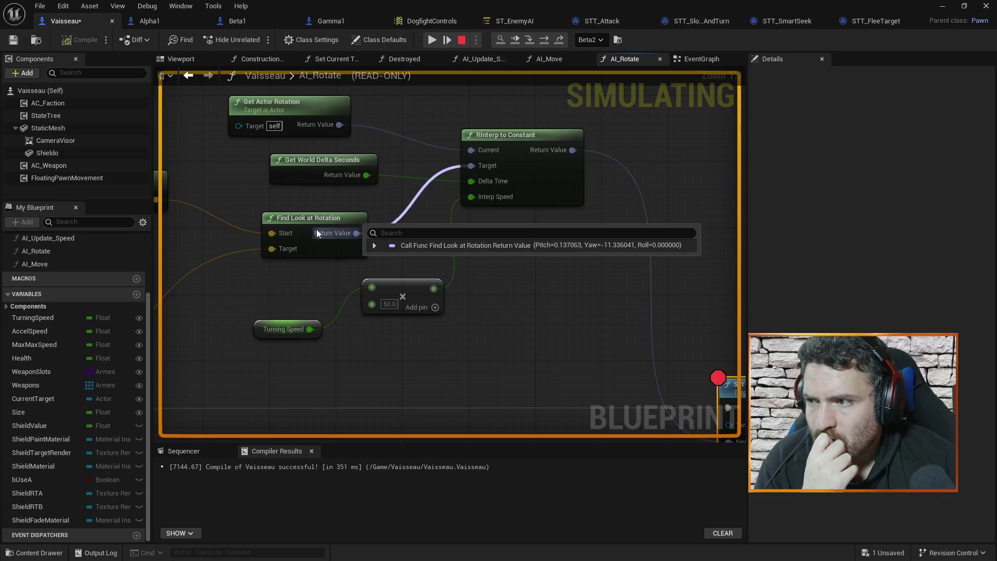
drag(240, 208, 406, 197)
mouse_move(302, 188)
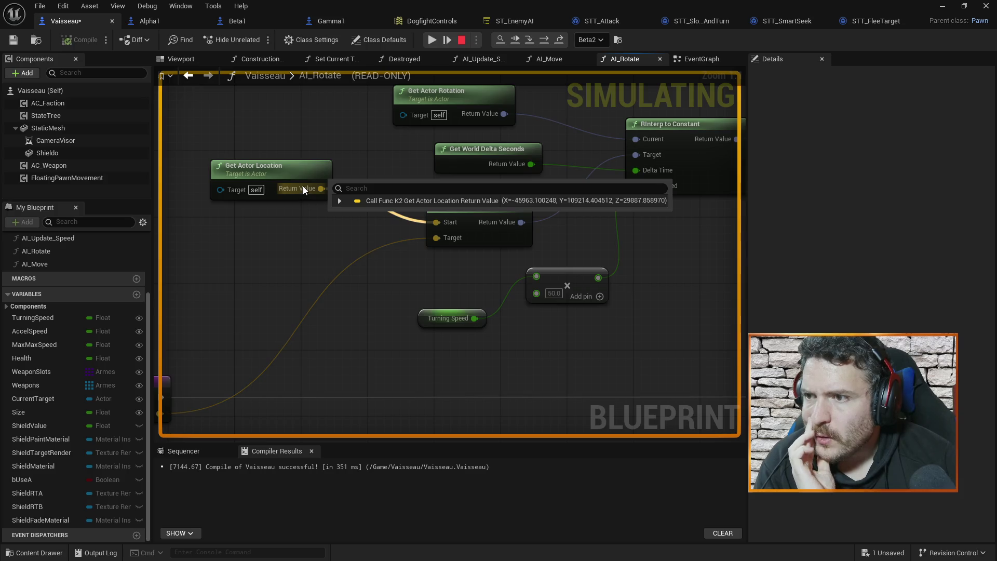
drag(303, 188, 306, 353)
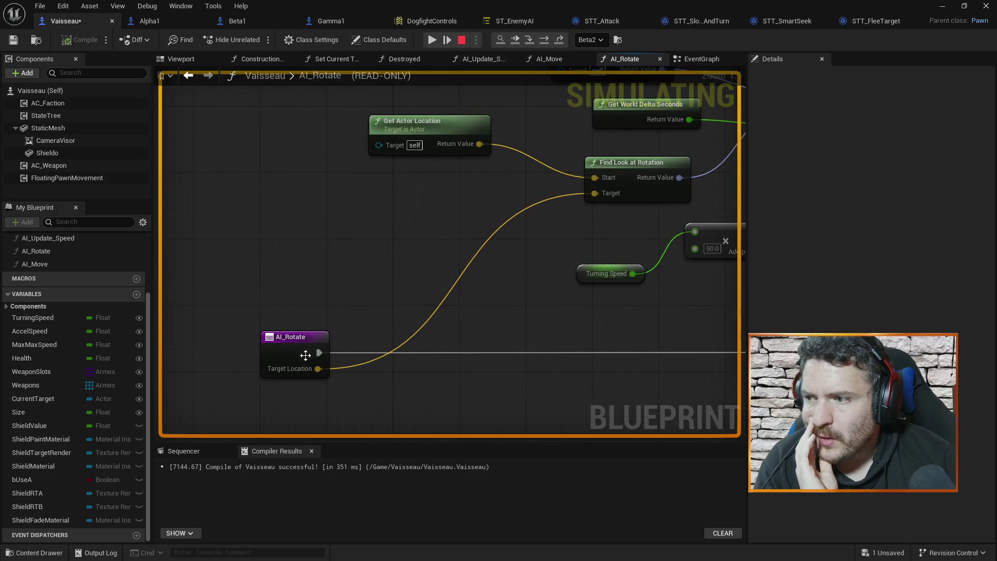
mouse_move(310, 370)
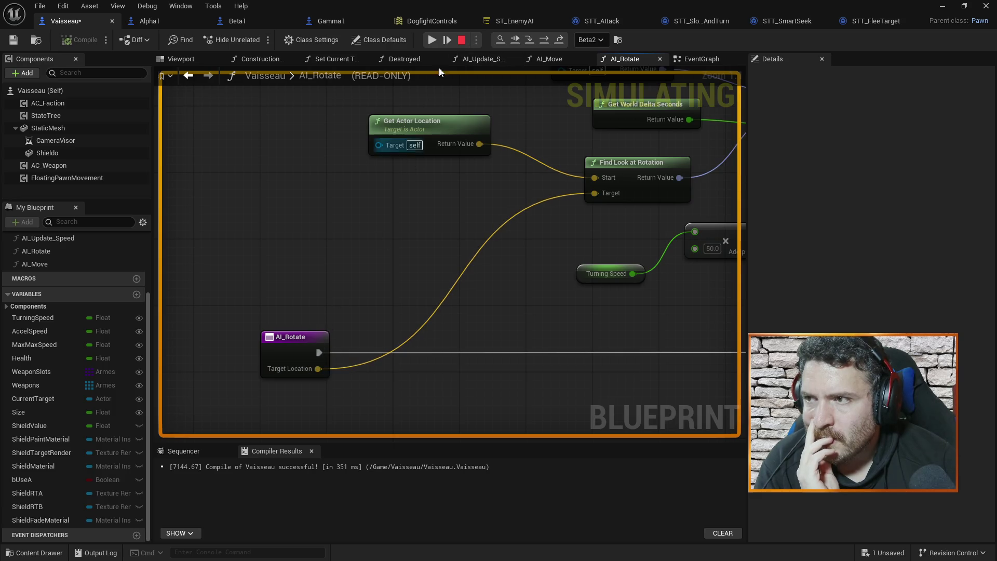
click(460, 40)
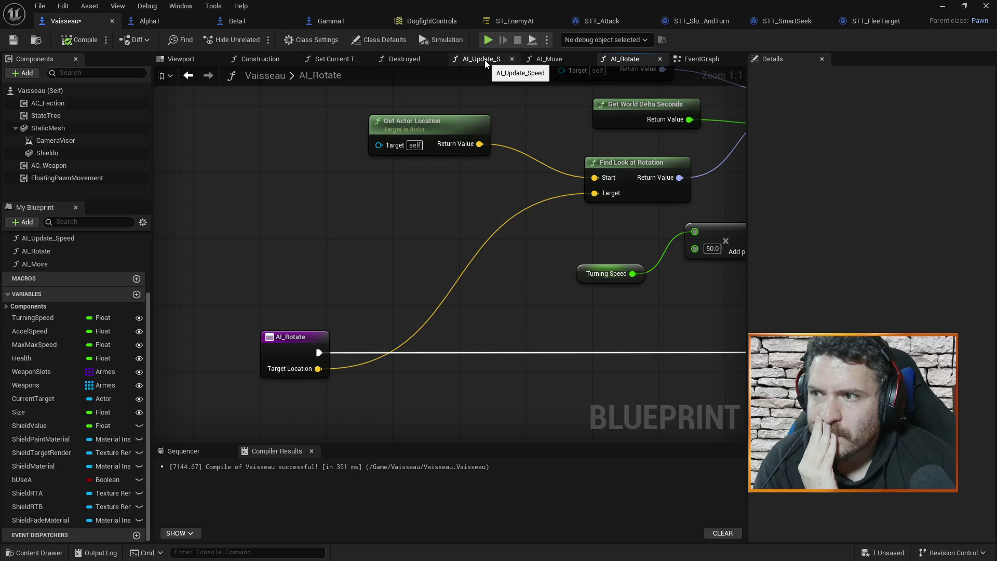
Glance at Set Current Target, then find Cycle Target Enemies and Aim Target in the EventGraph.
click(715, 62)
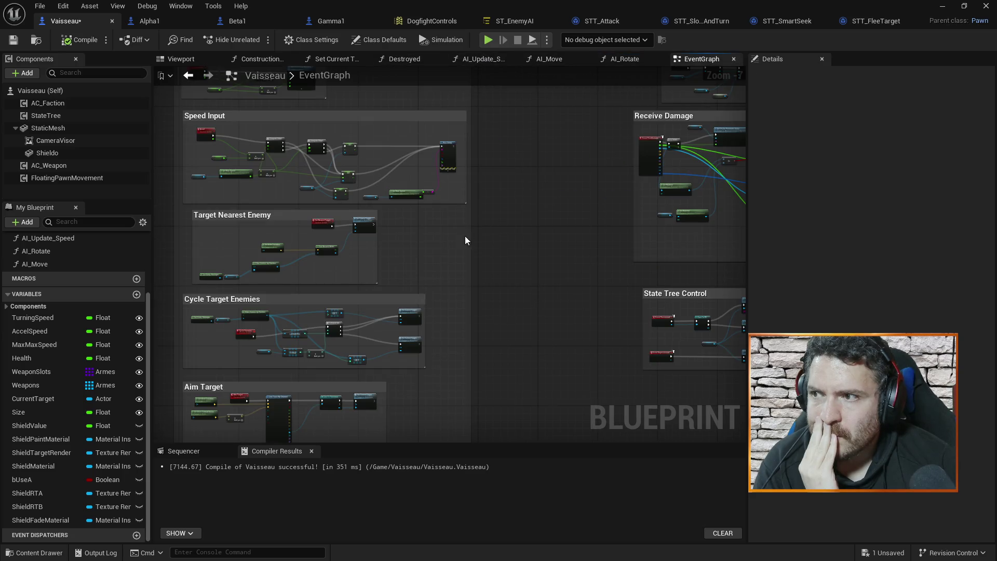
click(335, 59)
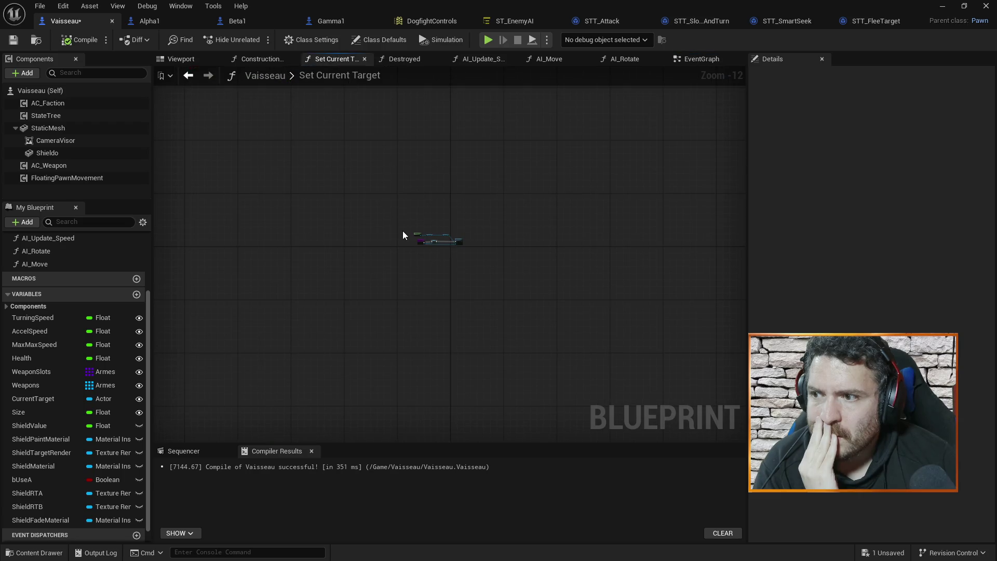
scroll(406, 226, up, 4)
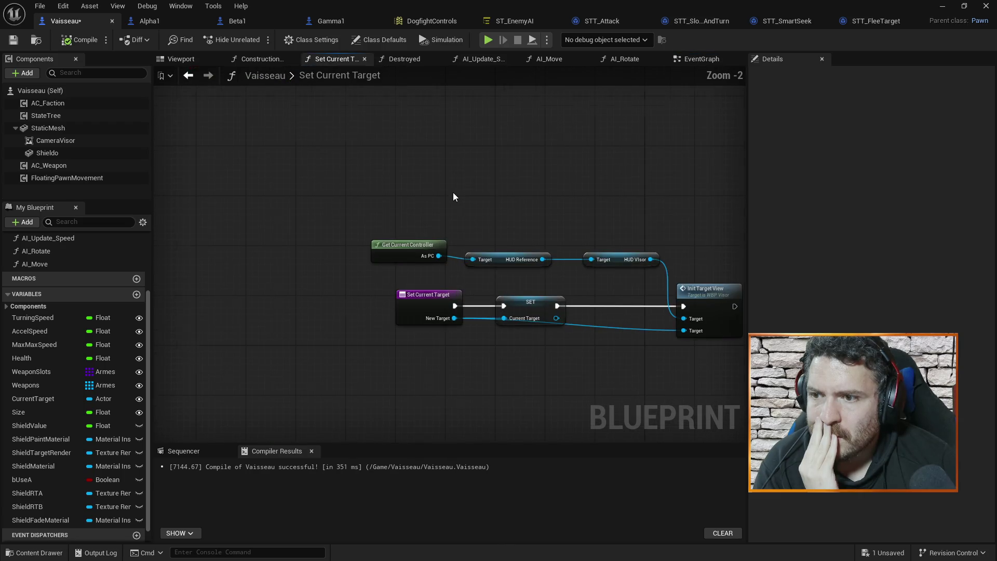
click(703, 59)
scroll(559, 243, up, 3)
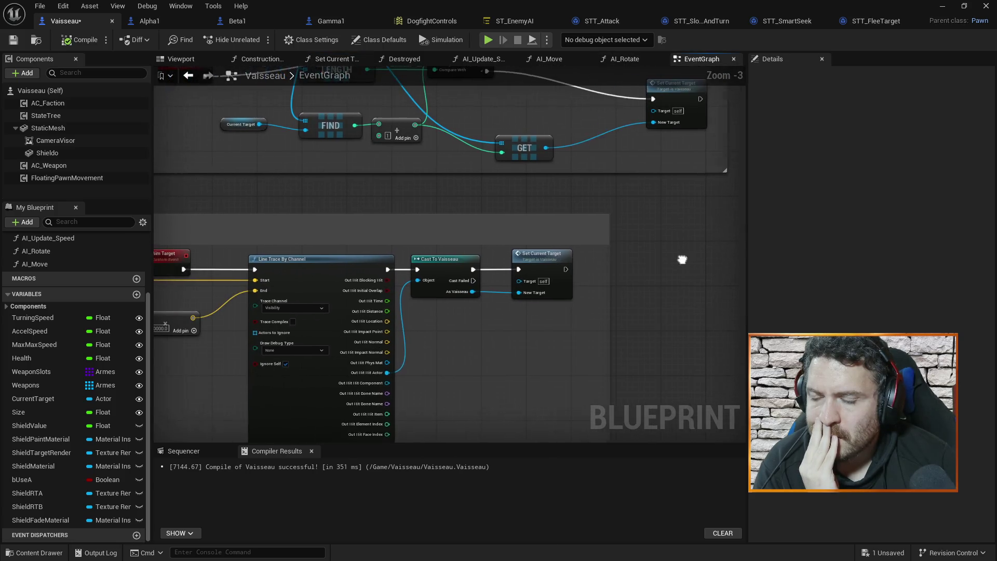
mouse_move(506, 227)
mouse_down()
mouse_move(556, 282)
mouse_move(521, 264)
mouse_up()
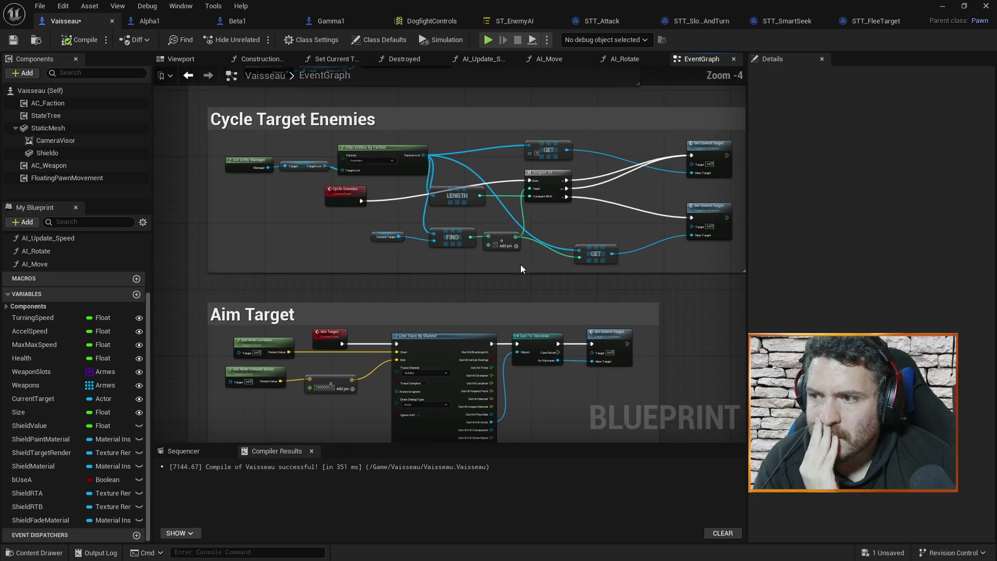
mouse_move(456, 140)
mouse_down()
mouse_move(515, 171)
mouse_move(521, 161)
mouse_move(532, 209)
mouse_move(540, 150)
mouse_up()
Trace the Set Current Target calls and reopen the Set Current Target function graph.
scroll(540, 151, up, 2)
scroll(540, 152, down, 2)
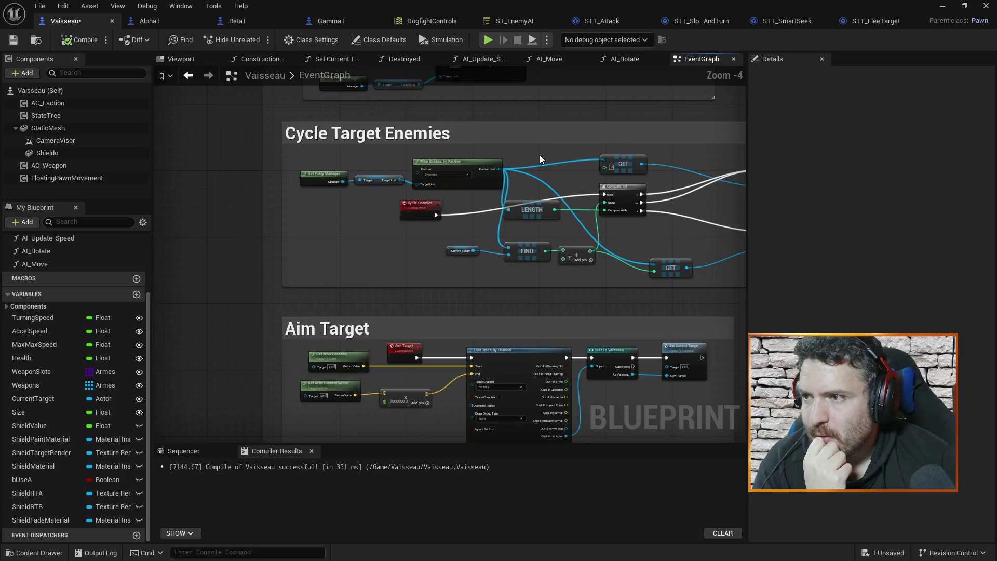
scroll(540, 154, up, 3)
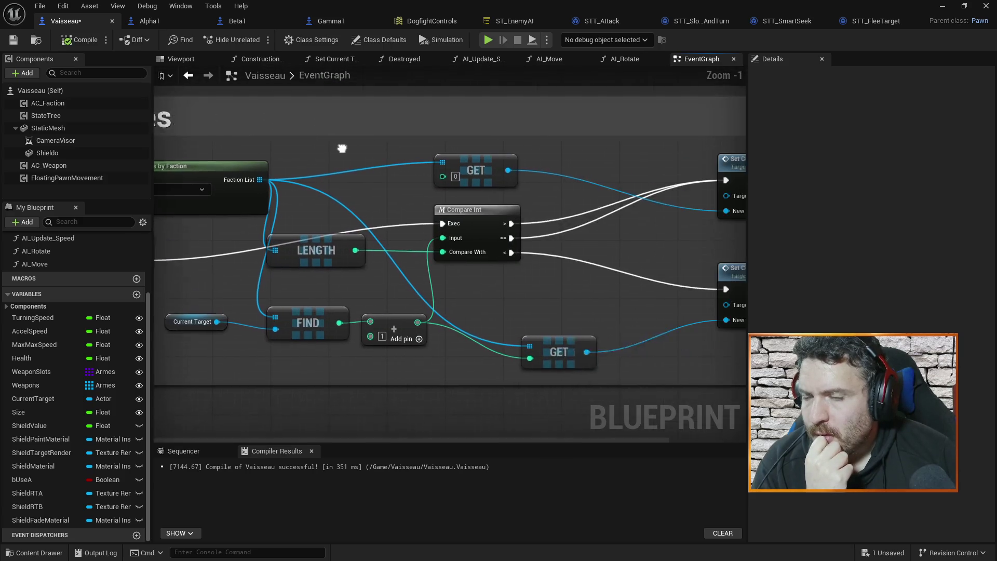
drag(580, 234, 480, 218)
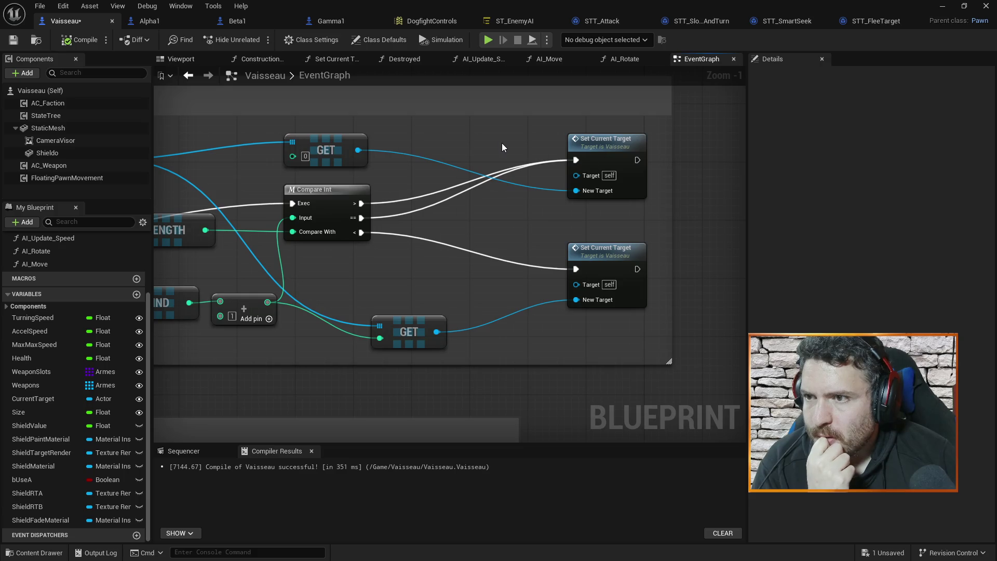
scroll(501, 142, down, 2)
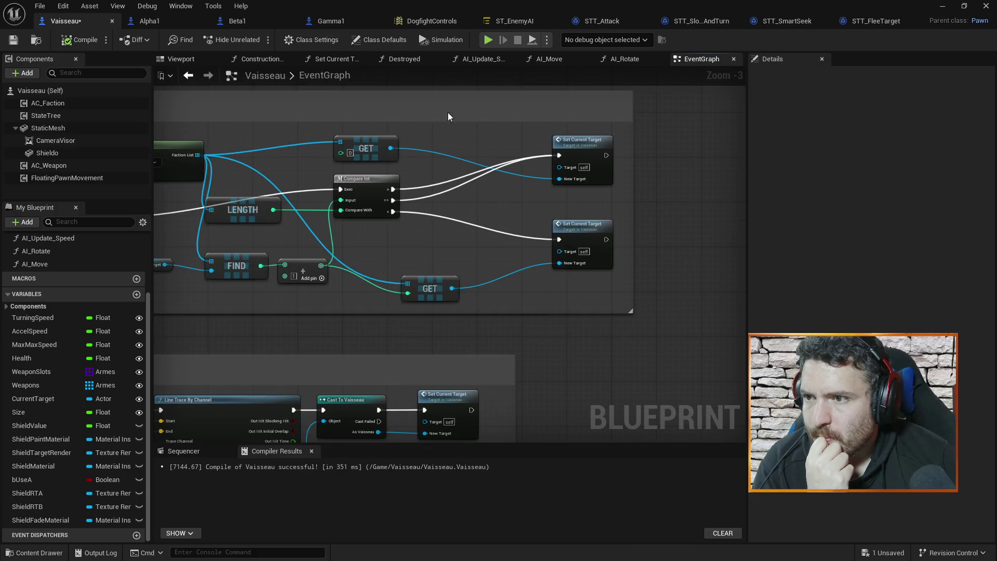
click(327, 58)
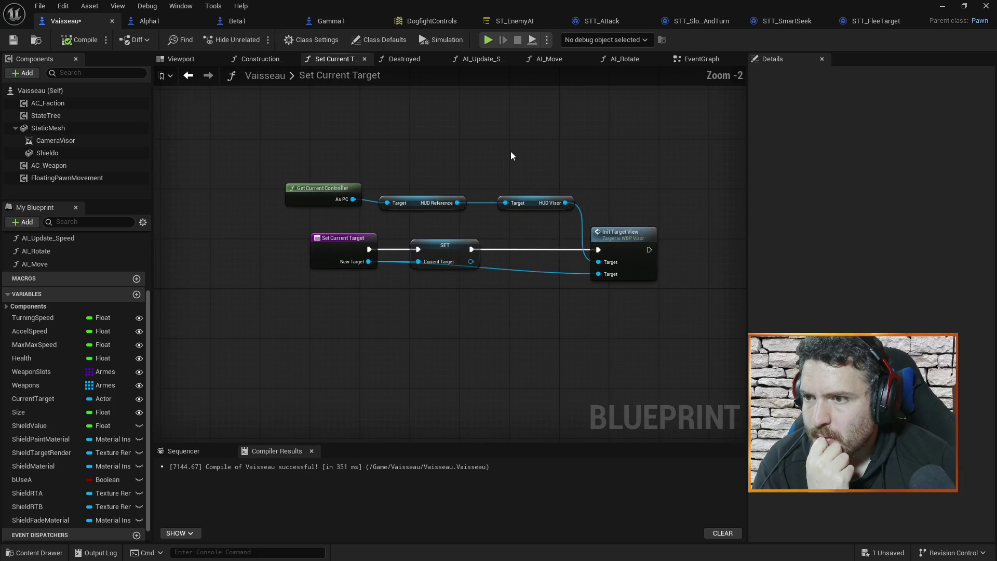
scroll(553, 130, down, 1)
drag(553, 131, 523, 161)
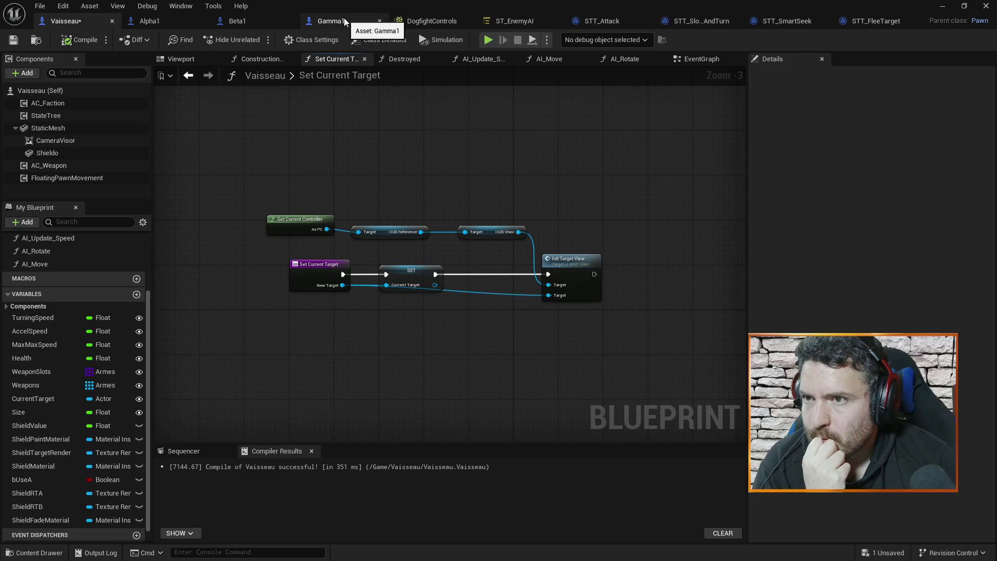
Open AIC_Enemies from the Vaisseau AI folder and centre its target-setting nodes.
click(941, 6)
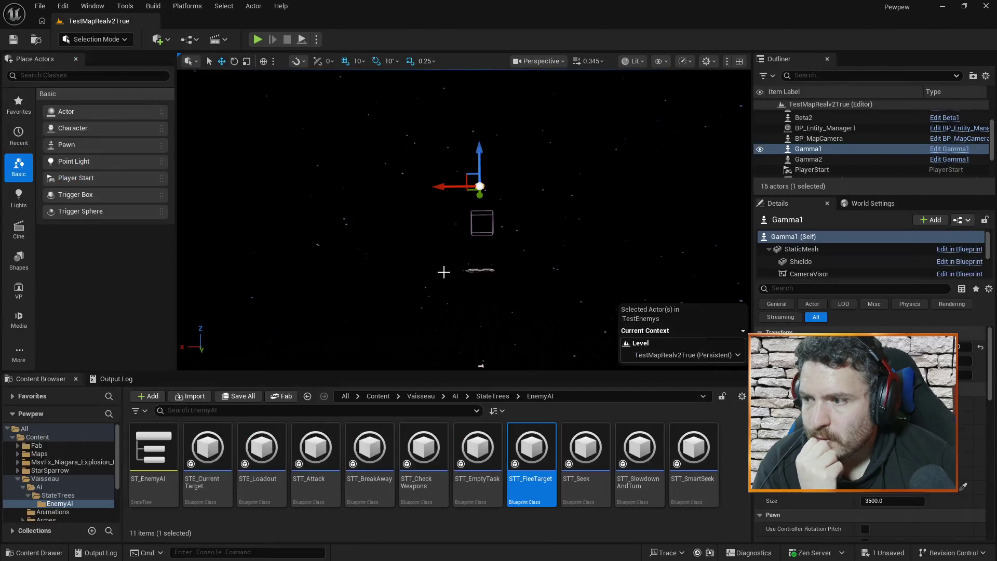
click(57, 478)
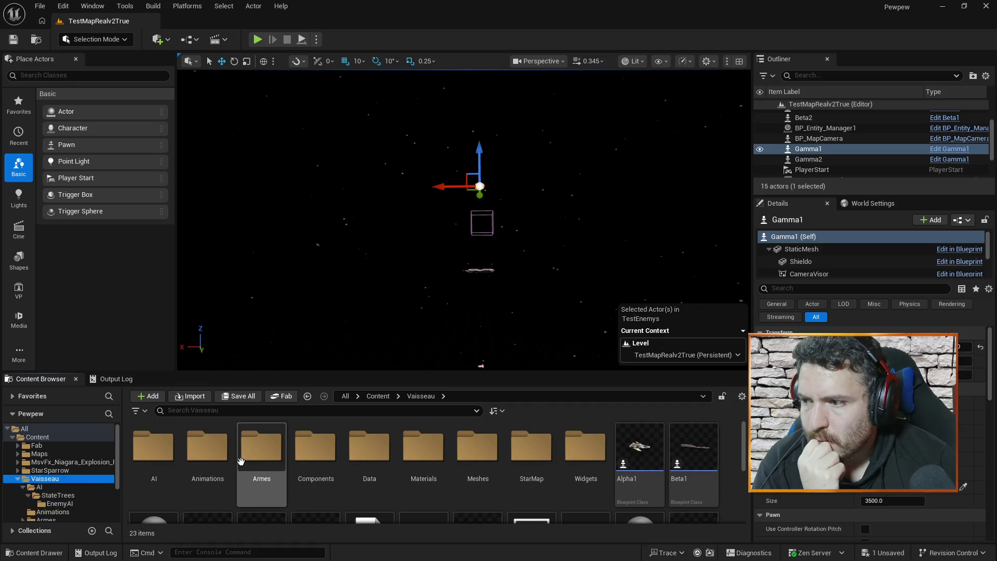
double_click(153, 447)
double_click(207, 449)
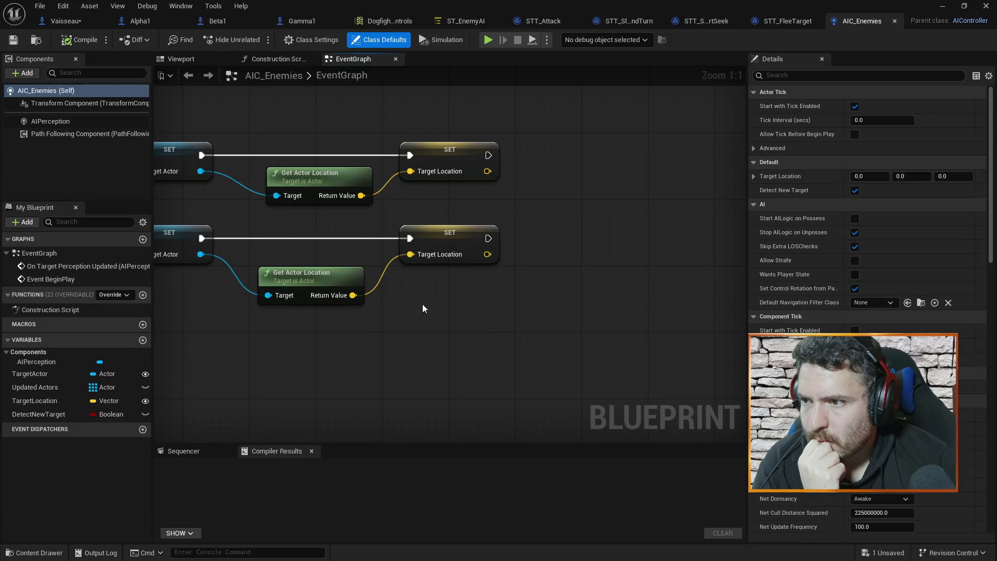
drag(422, 304, 580, 335)
scroll(454, 355, down, 3)
mouse_move(454, 355)
mouse_down()
mouse_move(575, 325)
mouse_move(524, 349)
mouse_move(537, 329)
mouse_up()
scroll(537, 329, up, 2)
mouse_move(565, 298)
mouse_down()
mouse_move(603, 371)
mouse_move(449, 341)
mouse_up()
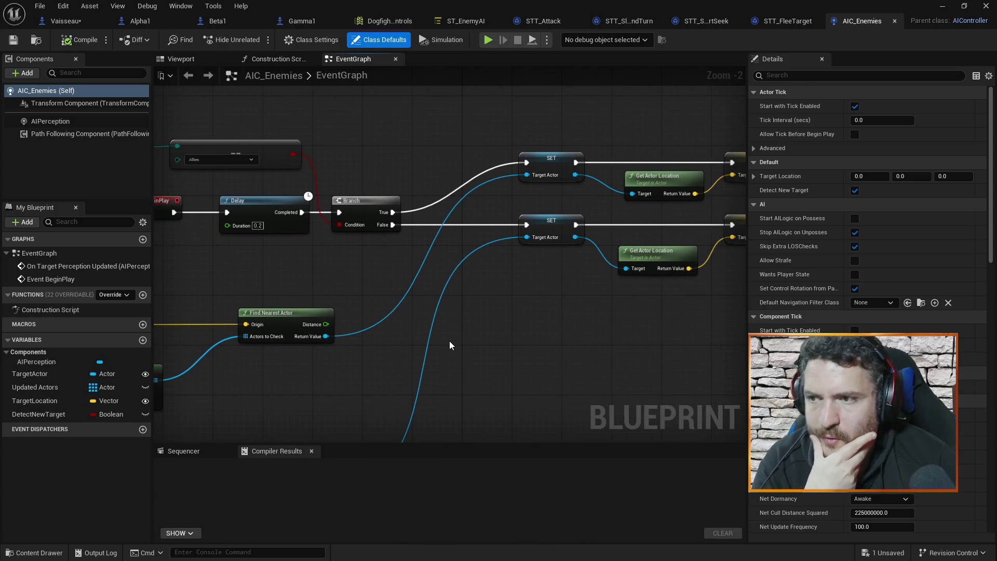
drag(605, 172, 554, 163)
scroll(662, 230, down, 1)
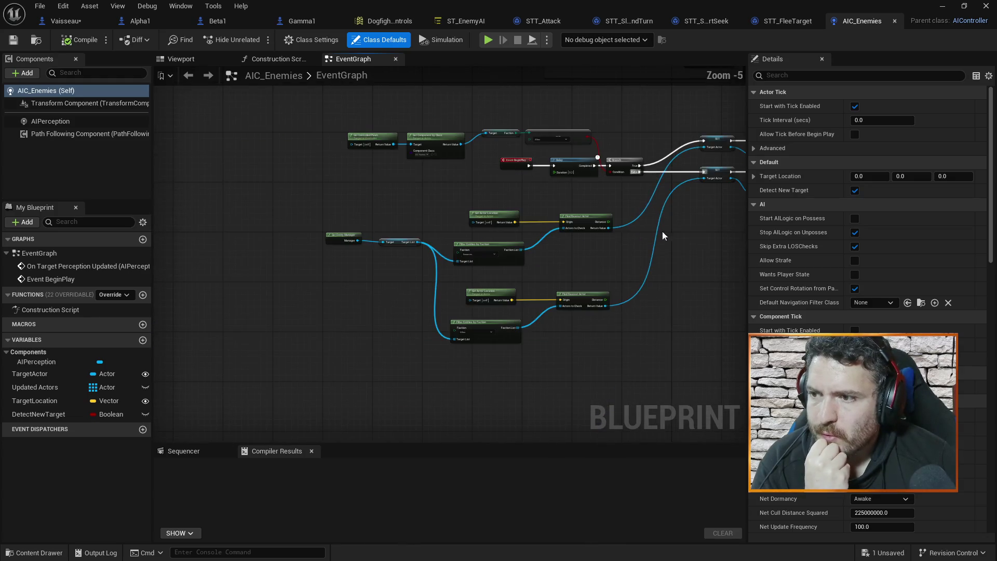
scroll(632, 196, up, 1)
scroll(572, 166, down, 1)
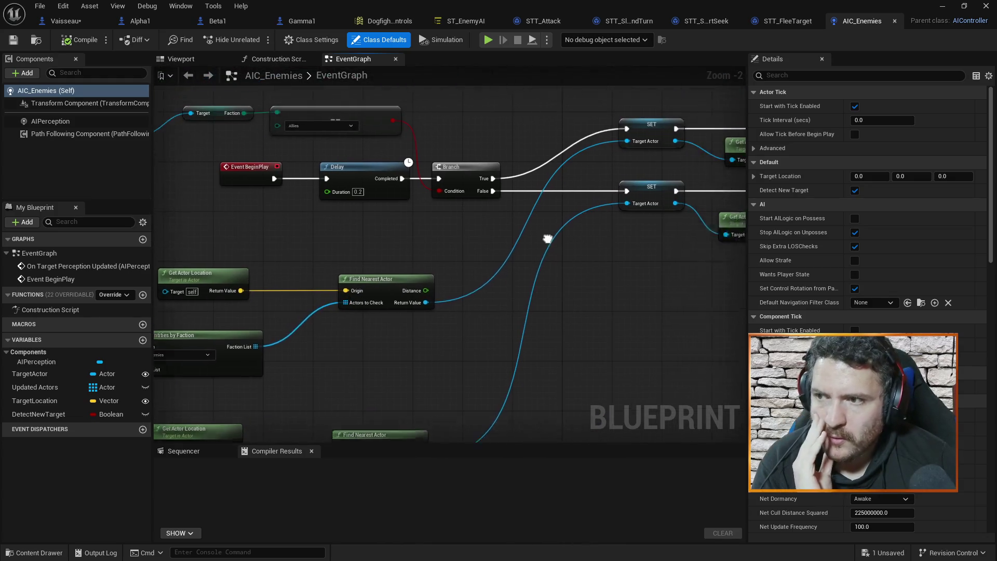
scroll(474, 145, up, 2)
mouse_move(457, 148)
mouse_down()
mouse_move(585, 139)
mouse_move(484, 135)
mouse_move(378, 161)
mouse_up()
drag(692, 127, 528, 139)
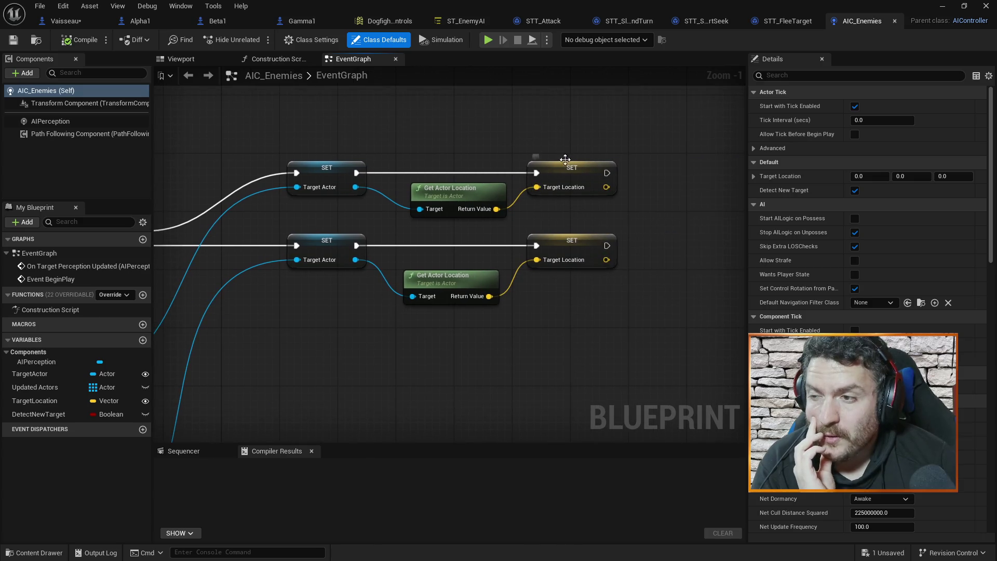
mouse_move(393, 134)
mouse_down()
mouse_move(468, 149)
mouse_move(534, 149)
mouse_move(544, 140)
mouse_move(559, 198)
mouse_move(675, 154)
mouse_move(501, 173)
mouse_move(663, 178)
mouse_move(414, 174)
mouse_move(632, 165)
mouse_move(594, 179)
mouse_move(453, 188)
mouse_up()
scroll(474, 140, down, 1)
scroll(544, 139, down, 1)
mouse_move(565, 267)
mouse_down()
mouse_move(571, 343)
mouse_move(515, 270)
mouse_move(317, 154)
mouse_up()
Add an Event Tick node to AIC_Enemies and place it below the node network.
right_click(581, 176)
key(Escape)
click(114, 295)
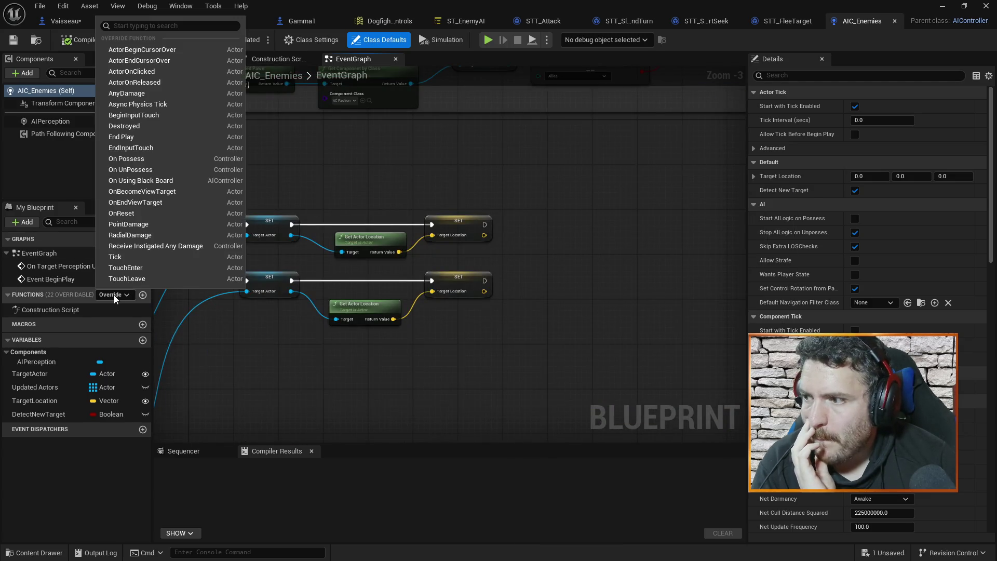
click(143, 255)
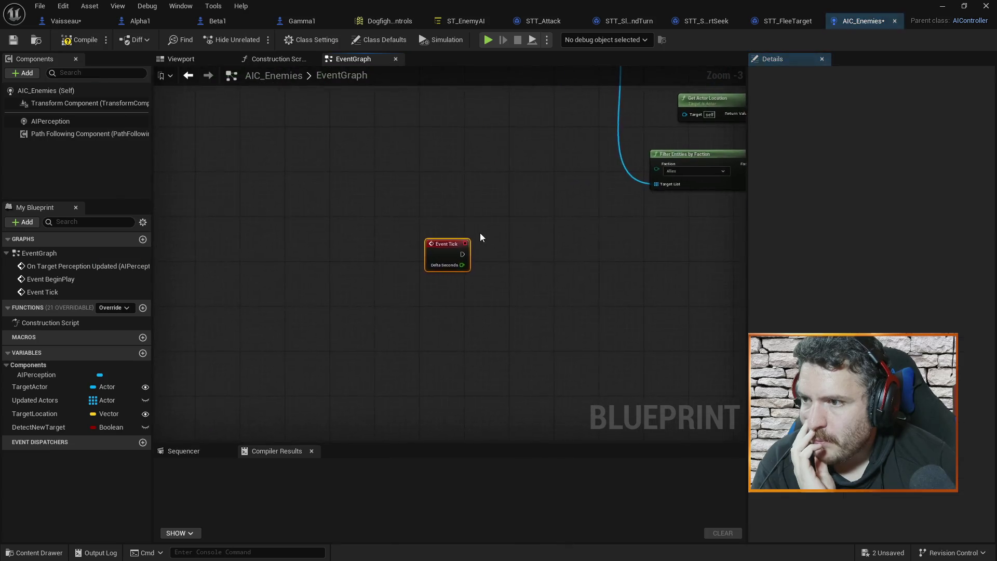
scroll(549, 251, down, 8)
drag(371, 241, 425, 302)
click(561, 274)
scroll(564, 266, down, 2)
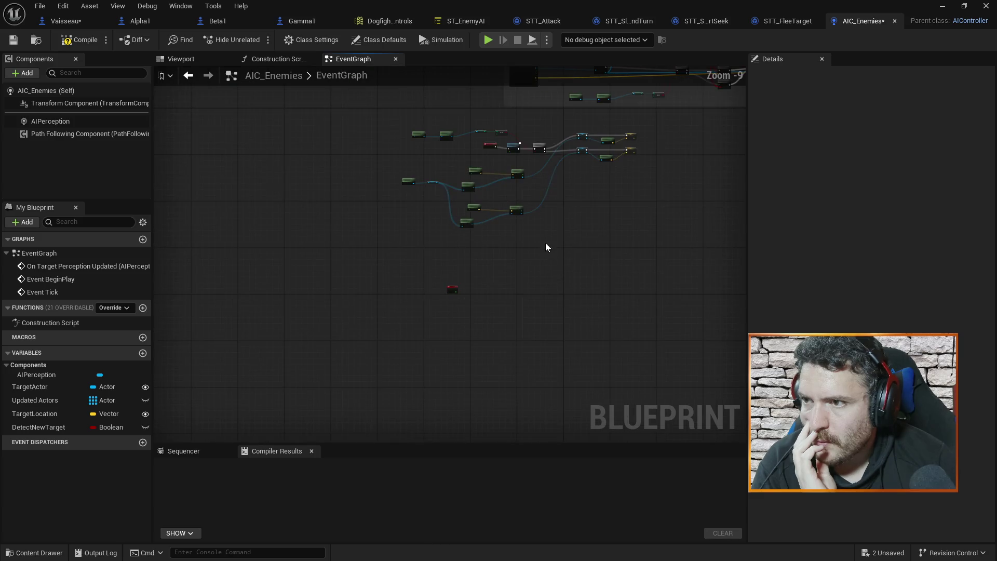
Wrap the target-setting nodes in an 'Init Target' comment with font size 50.
drag(392, 117, 669, 244)
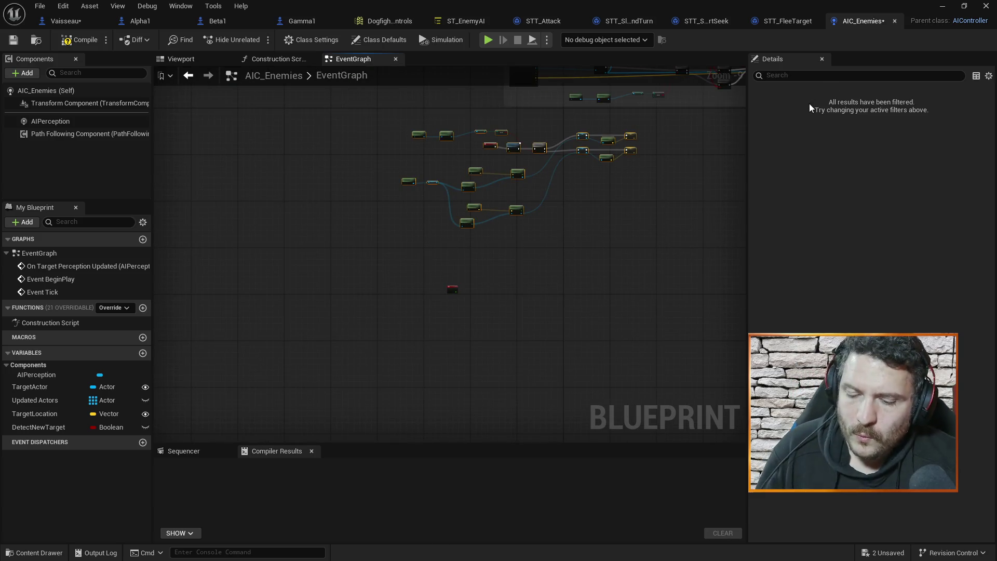
key(c)
click(872, 106)
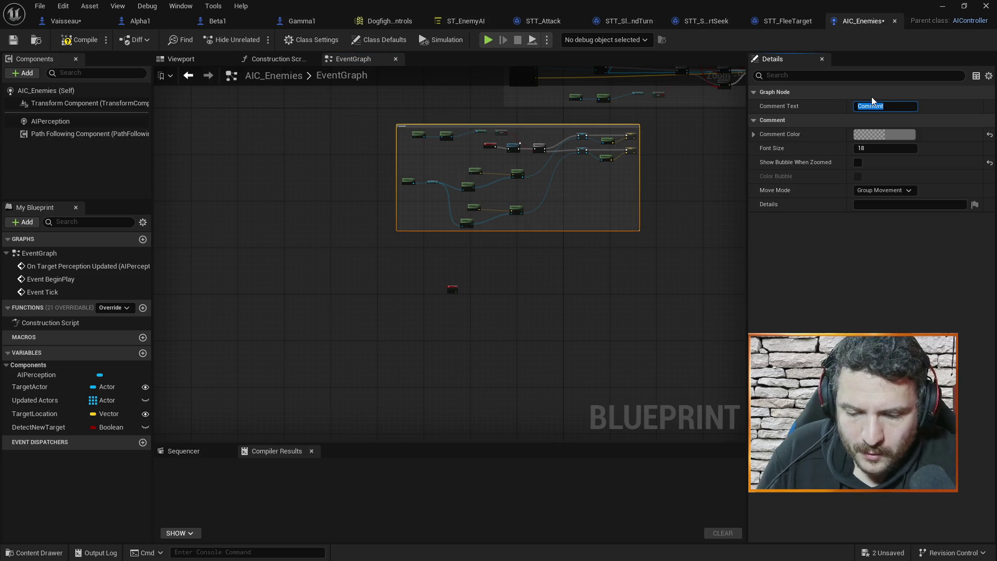
text(Init Target)
key(Return)
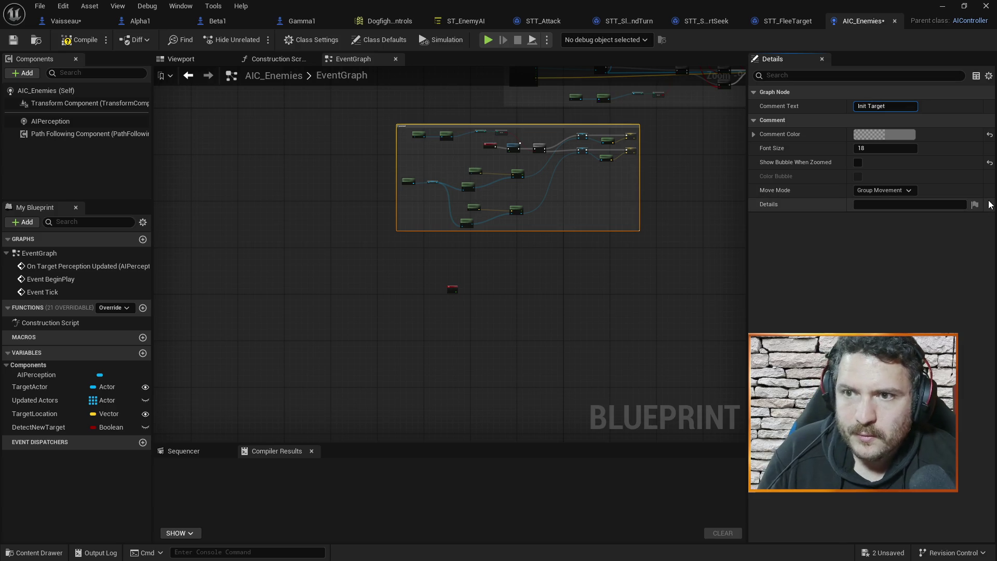
click(877, 148)
text(50)
key(Return)
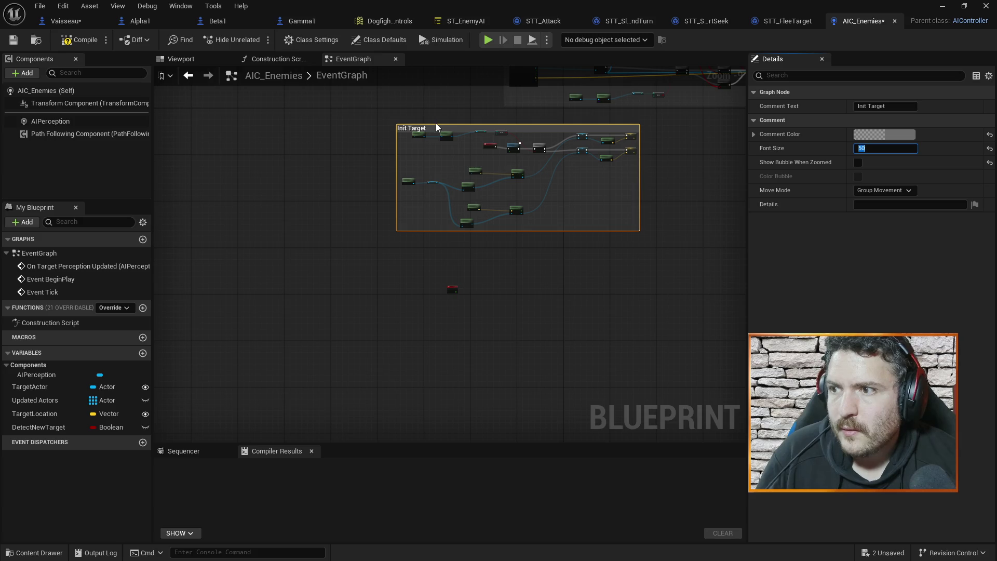
click(436, 123)
drag(438, 121, 438, 116)
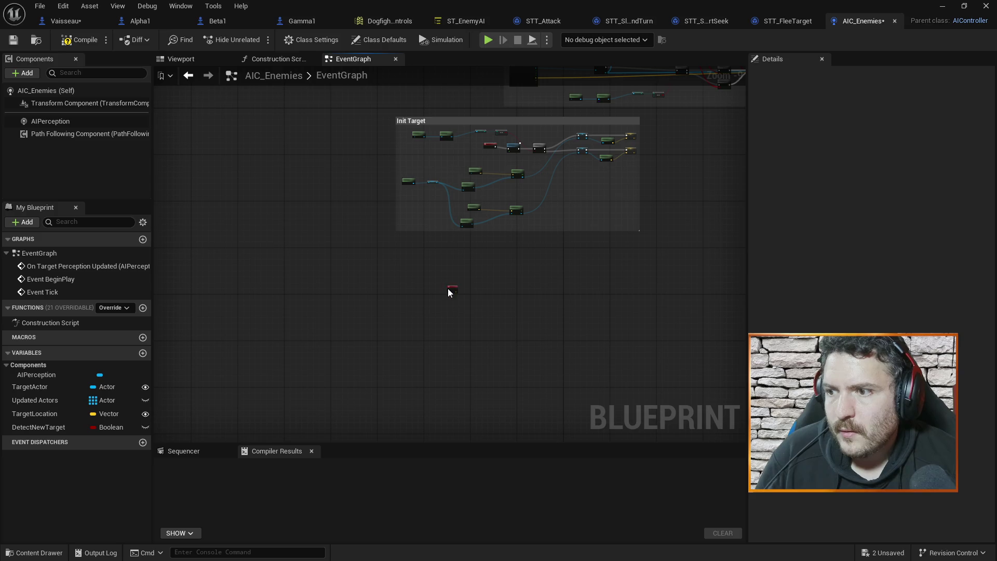
scroll(472, 324, up, 6)
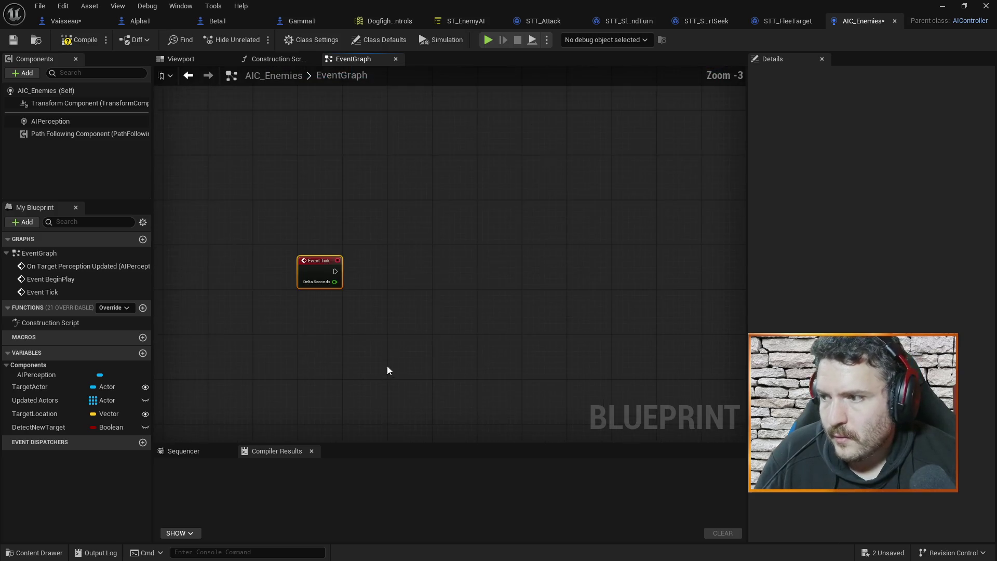
Add a TargetActor getter feeding a Get Actor Location node.
drag(27, 386, 381, 201)
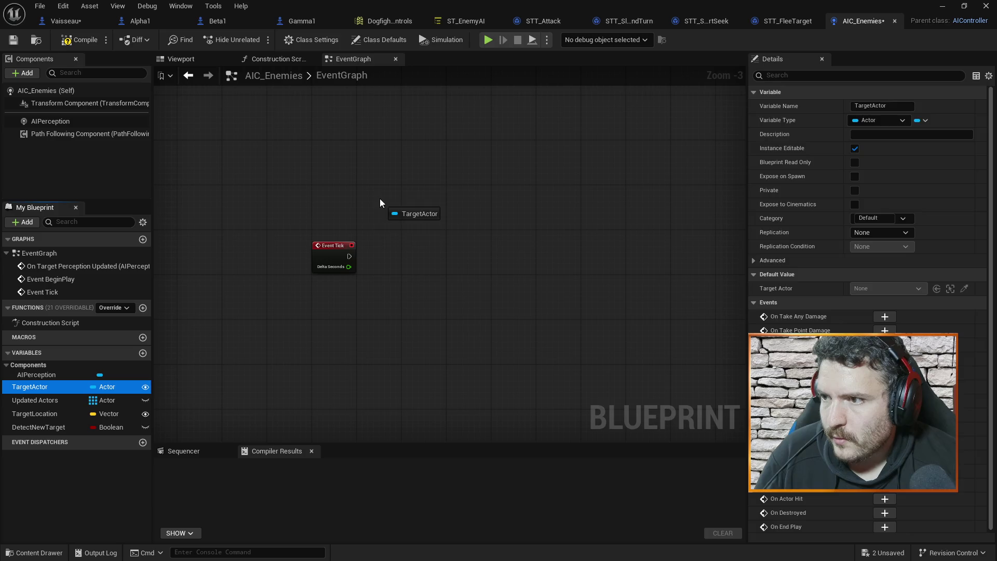
click(418, 220)
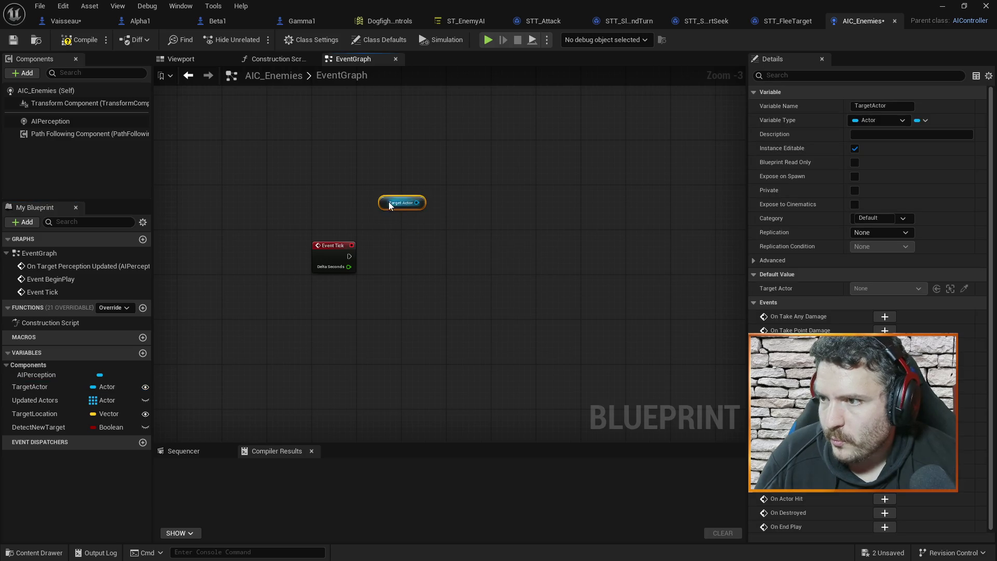
mouse_move(385, 207)
mouse_down()
mouse_move(363, 208)
mouse_move(449, 200)
mouse_up()
text(get actor loca)
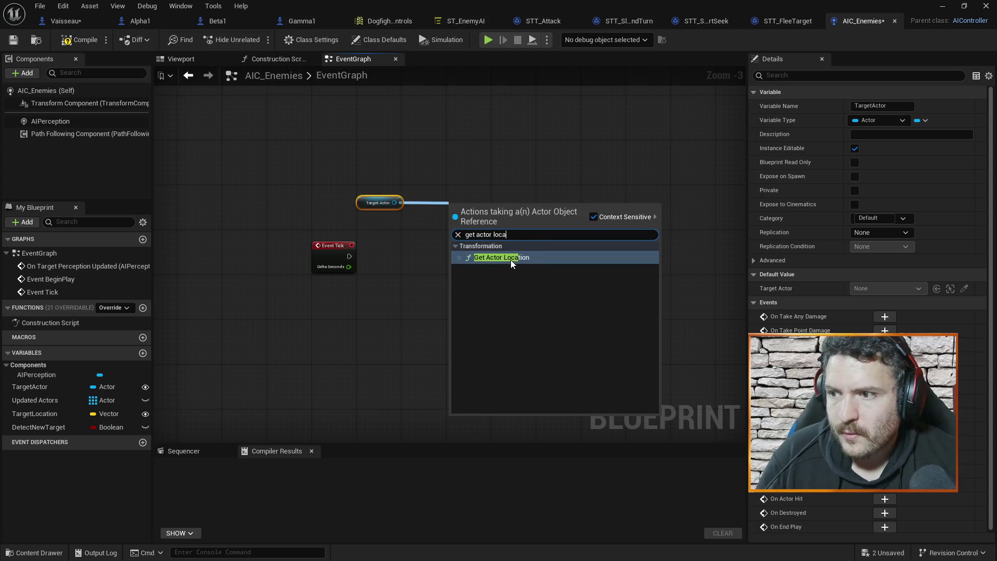
click(510, 257)
Set TargetLocation from that location on every Event Tick, then return to the level editor.
mouse_move(64, 411)
mouse_down()
mouse_move(534, 280)
mouse_move(524, 217)
mouse_move(510, 221)
mouse_up()
click(537, 277)
mouse_move(322, 240)
mouse_down()
mouse_move(513, 230)
mouse_move(537, 238)
mouse_up()
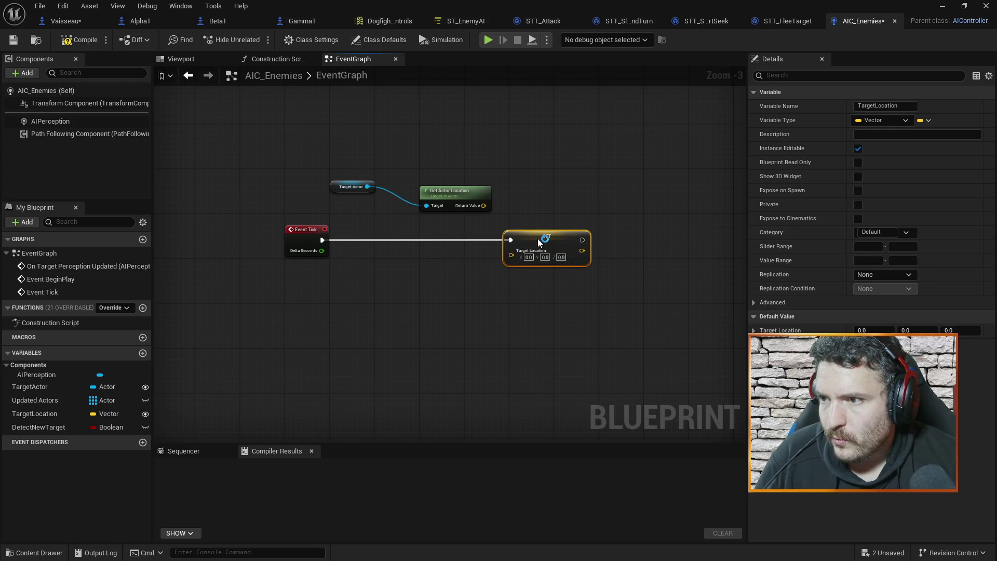
drag(483, 206, 514, 257)
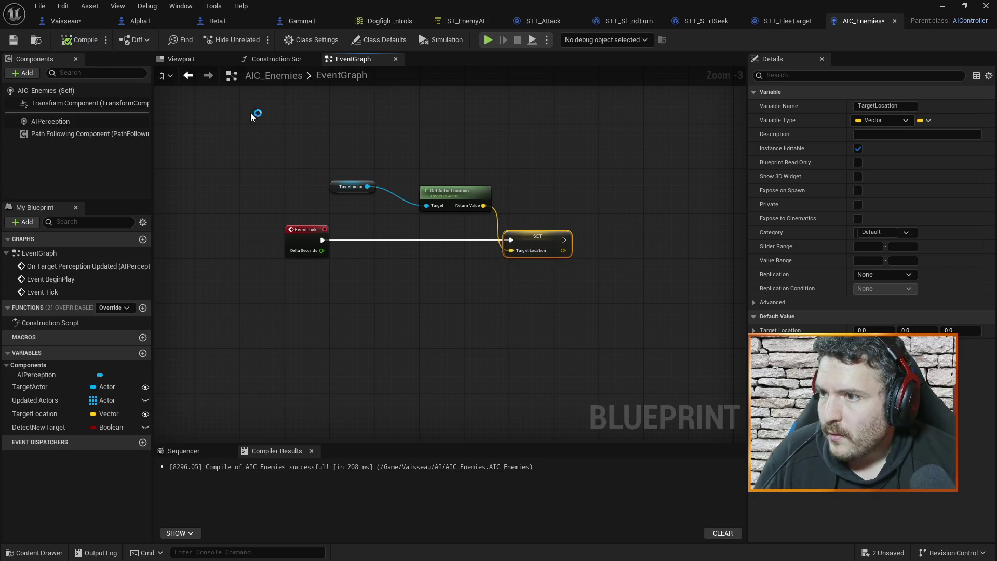
click(948, 5)
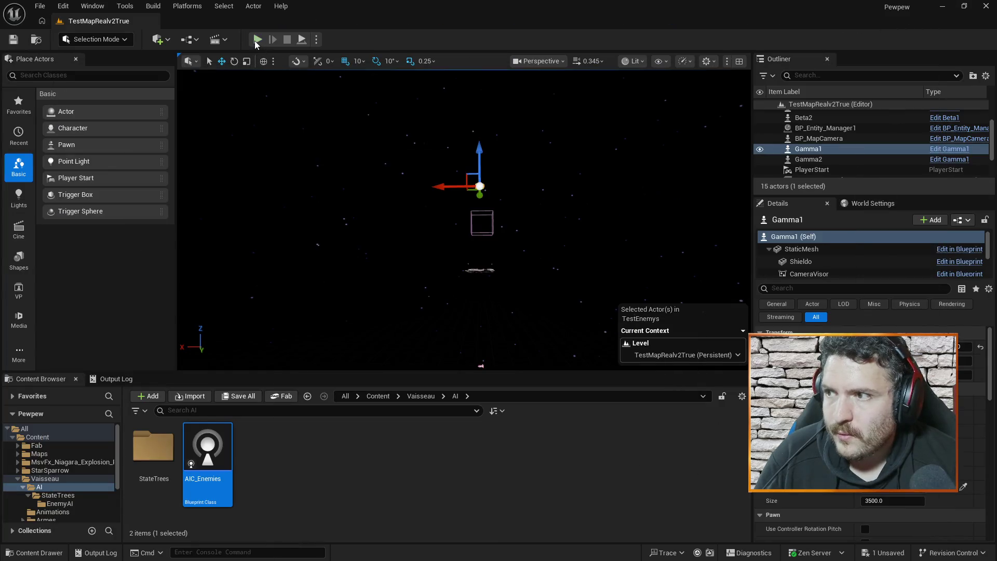
Play the level with the Set Actor Rotation breakpoint removed, let the ships fly, then stop.
click(257, 40)
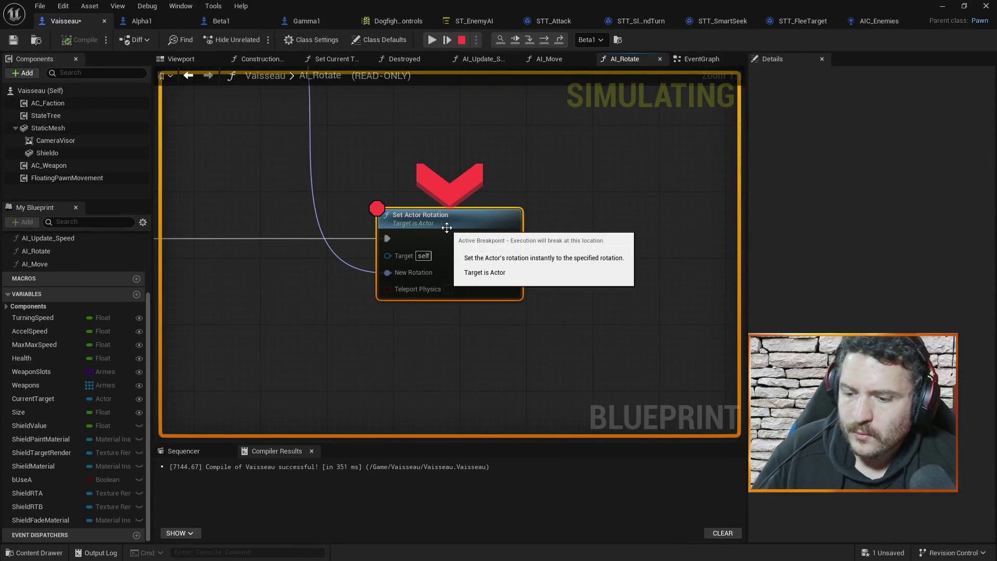
key(F9)
click(941, 6)
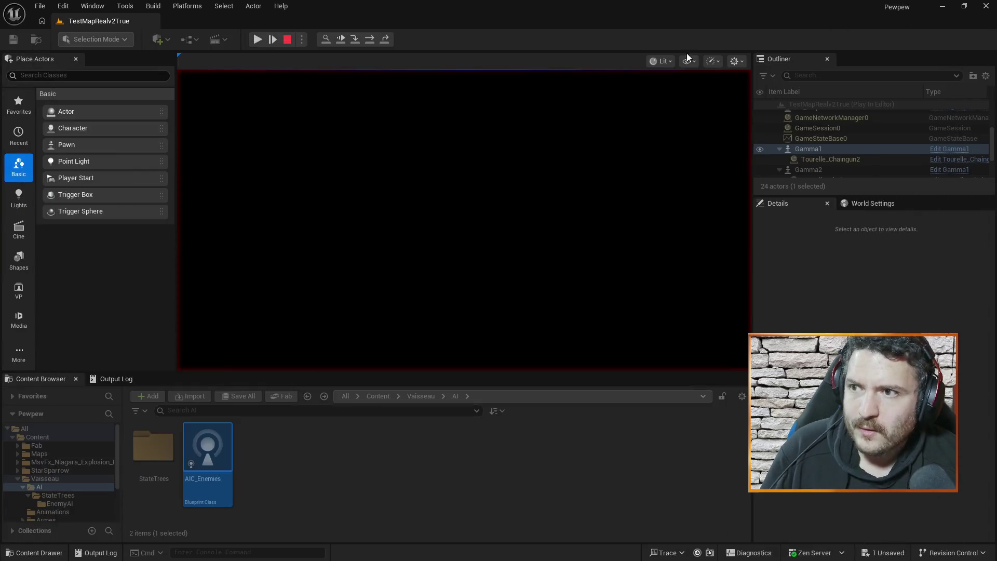
click(265, 40)
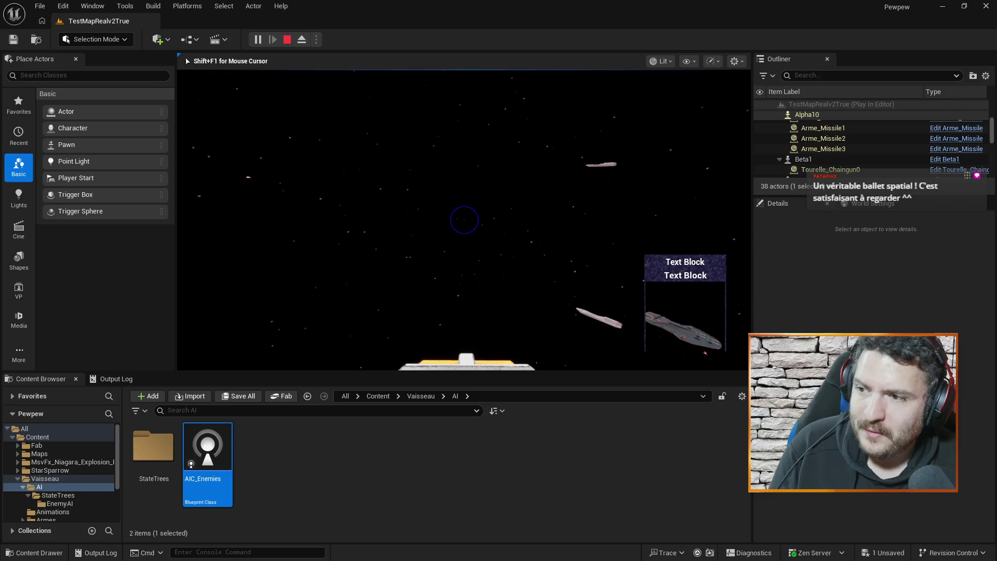
key(shift+F1)
Stop Play In Editor and close the Message Log of TargetActor errors.
key(Escape)
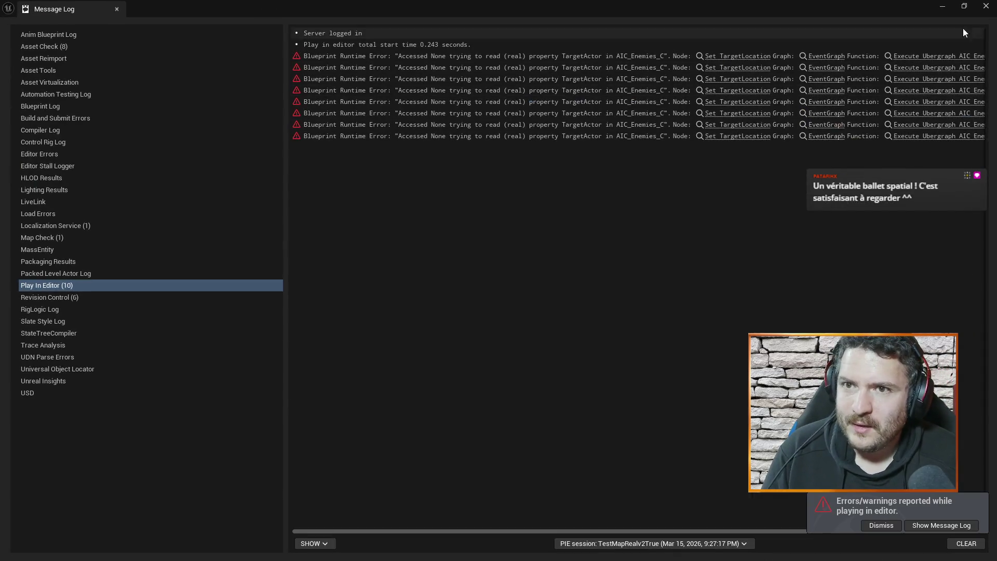
click(986, 6)
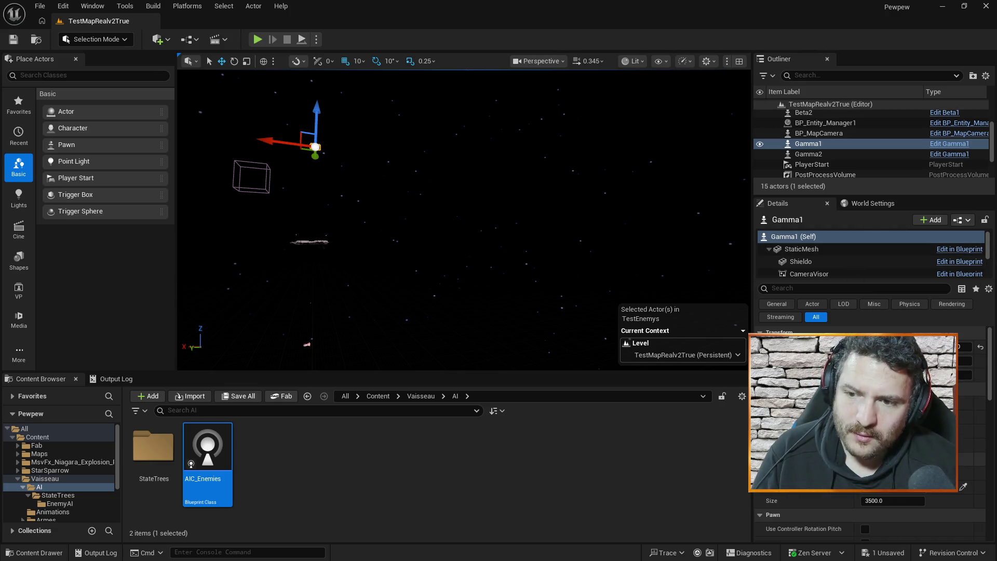
Set Beta1's AC_Weapon Weapon List Index [0] and [1] to Arme_Laser, then compile and save.
scroll(873, 514, down, 5)
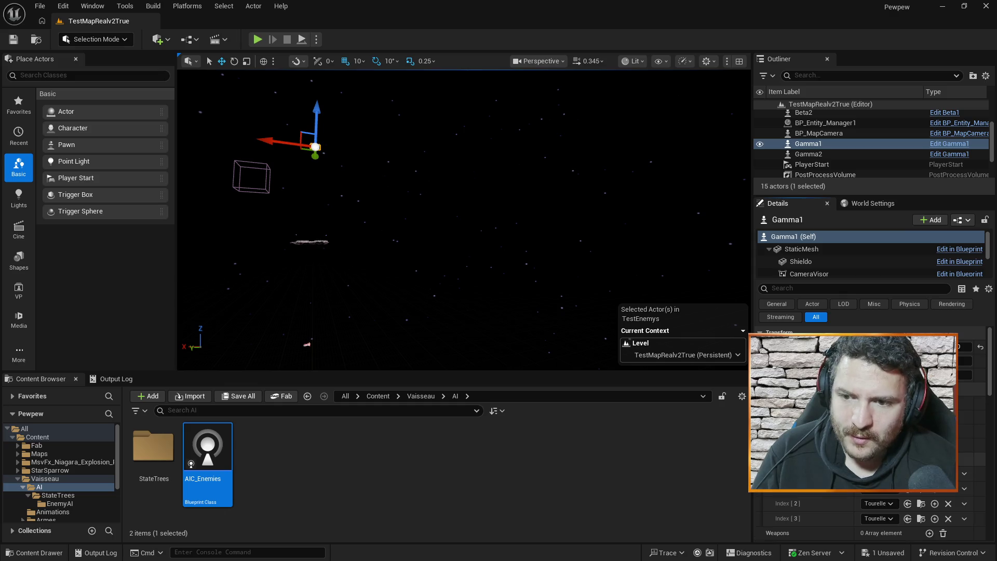
scroll(873, 514, up, 3)
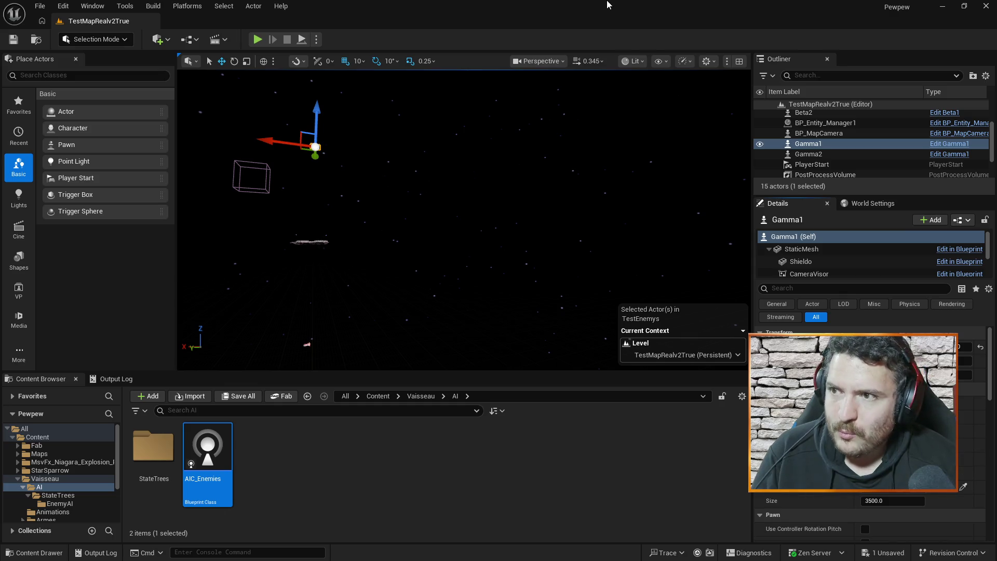
key(alt+Tab)
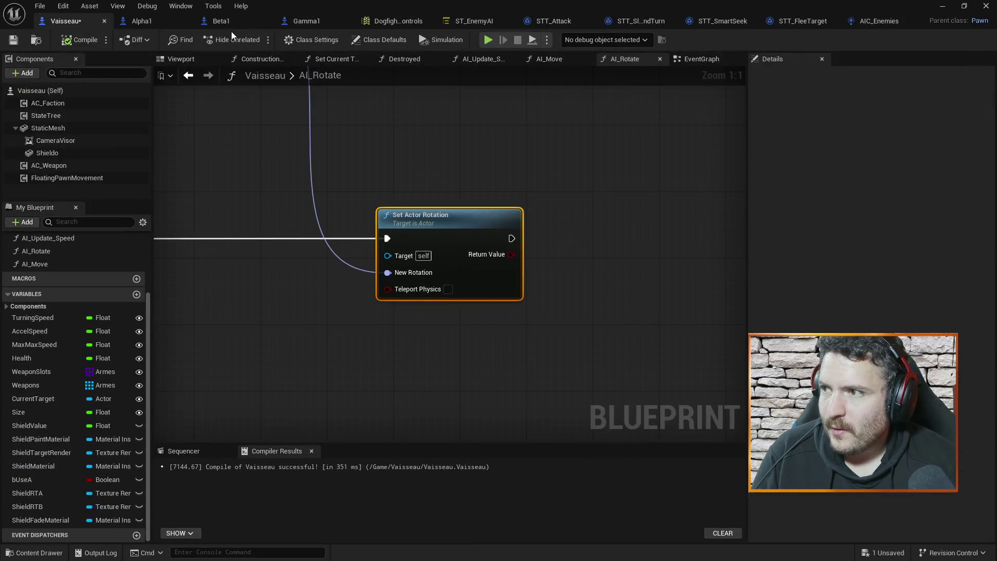
click(152, 23)
click(218, 23)
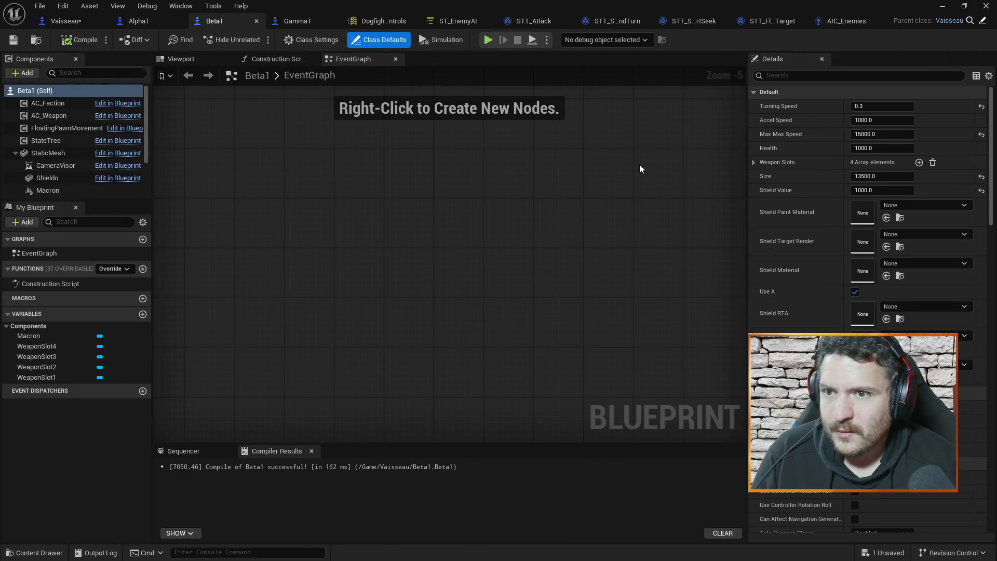
click(57, 116)
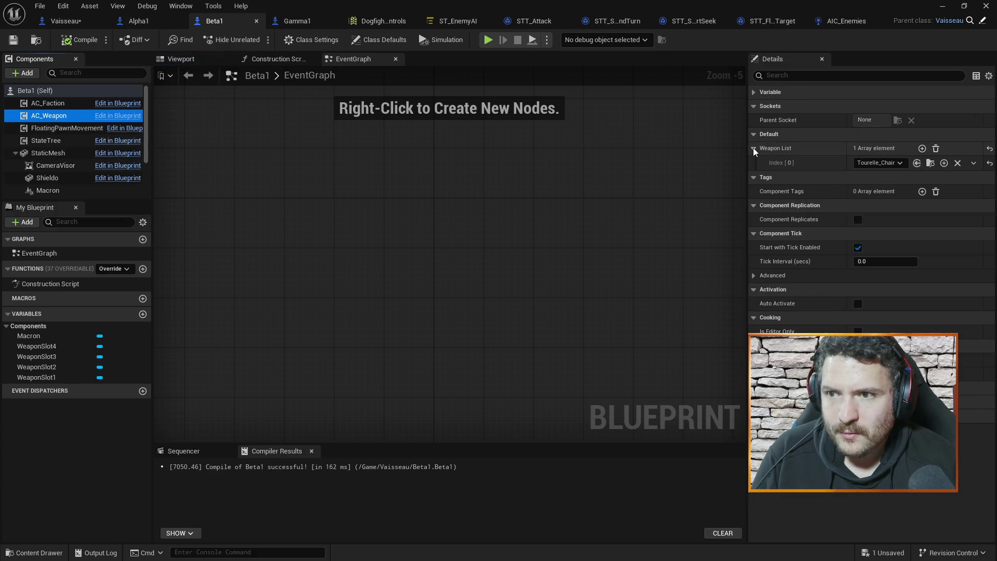
click(943, 164)
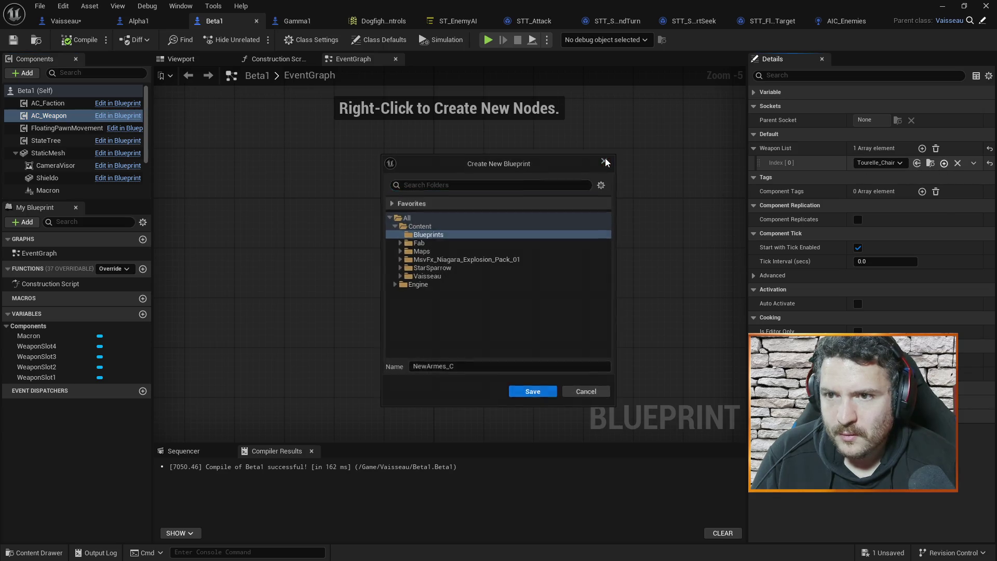
click(604, 160)
click(889, 166)
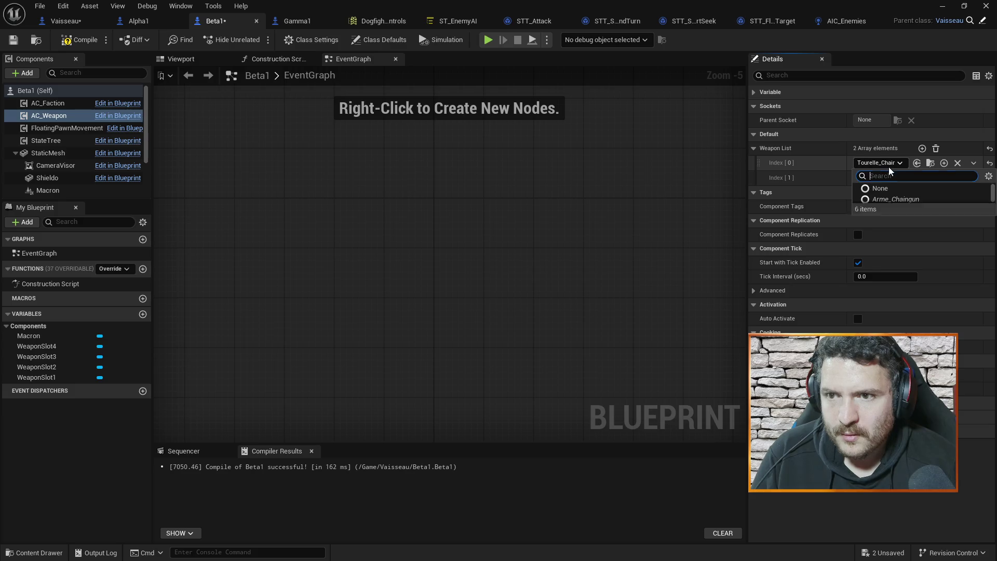
click(883, 210)
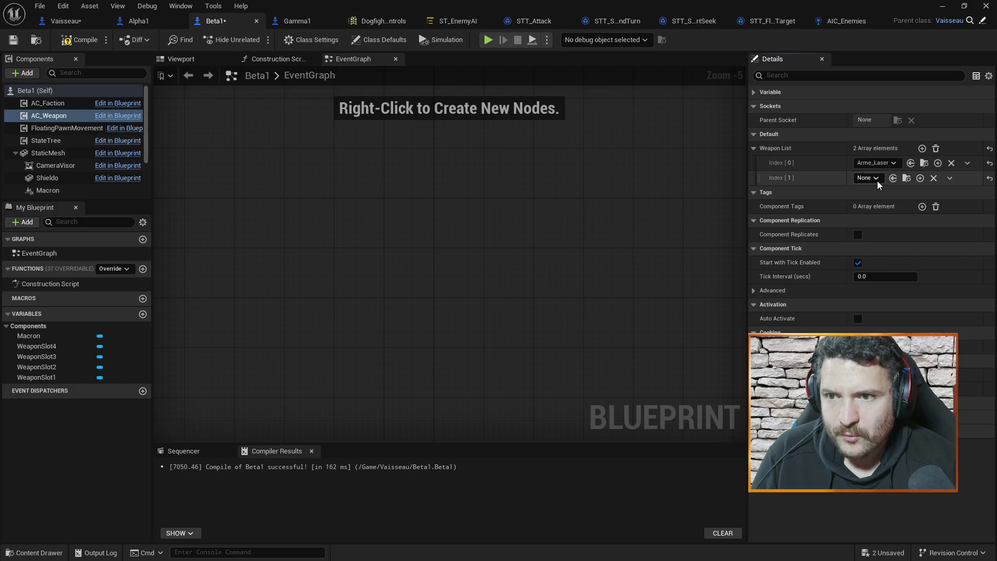
click(877, 178)
click(883, 225)
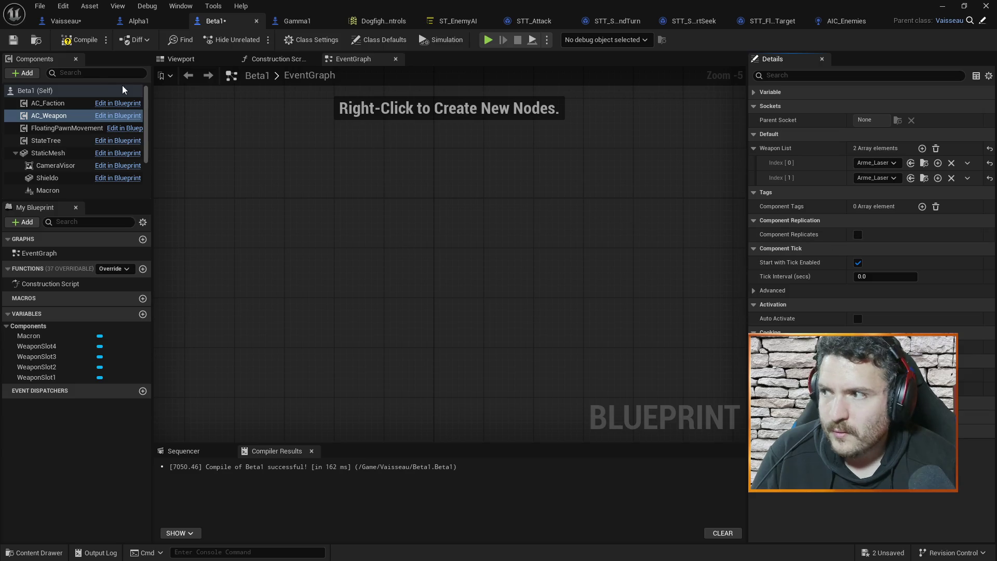
click(81, 40)
Add a second Weapon List entry in Gamma1's AC_Weapon and set both entries to Arme_Laser.
click(300, 23)
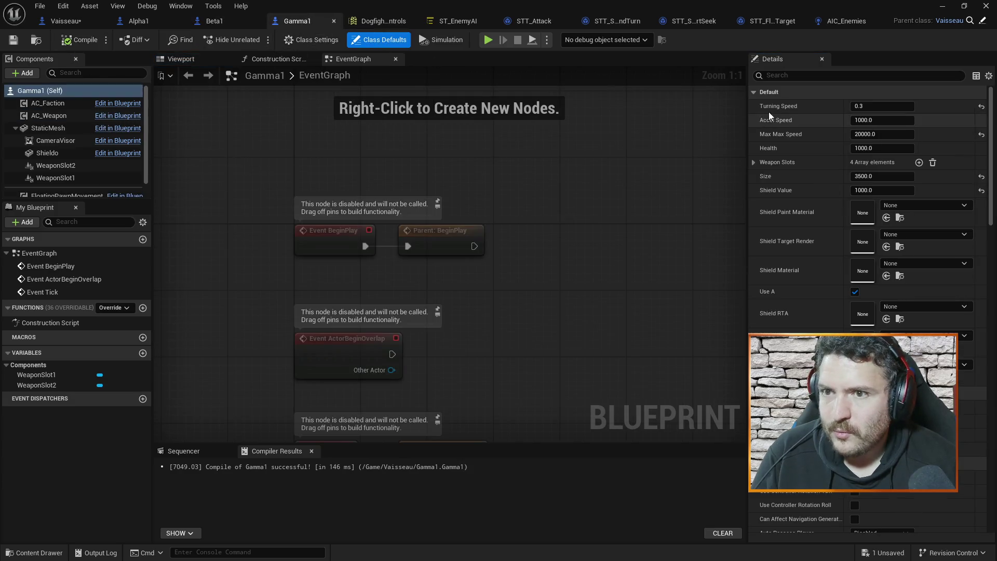
click(57, 115)
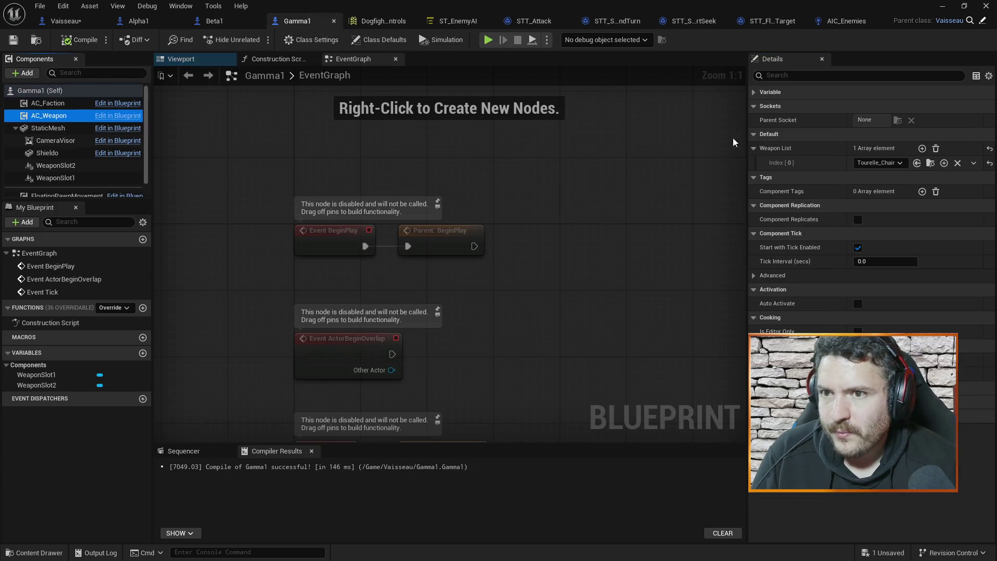
click(922, 149)
key(ctrl+s)
click(874, 176)
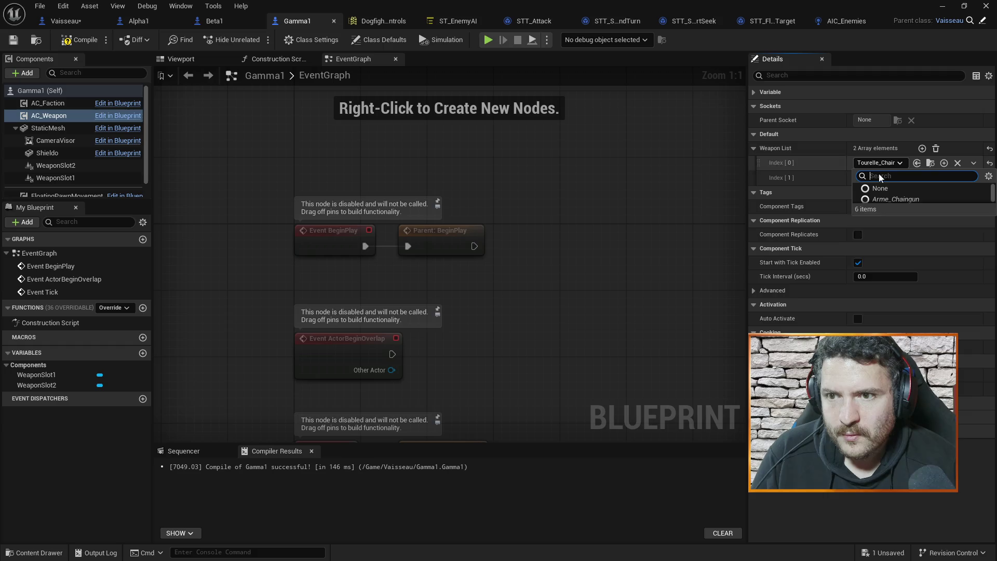
click(877, 206)
click(871, 182)
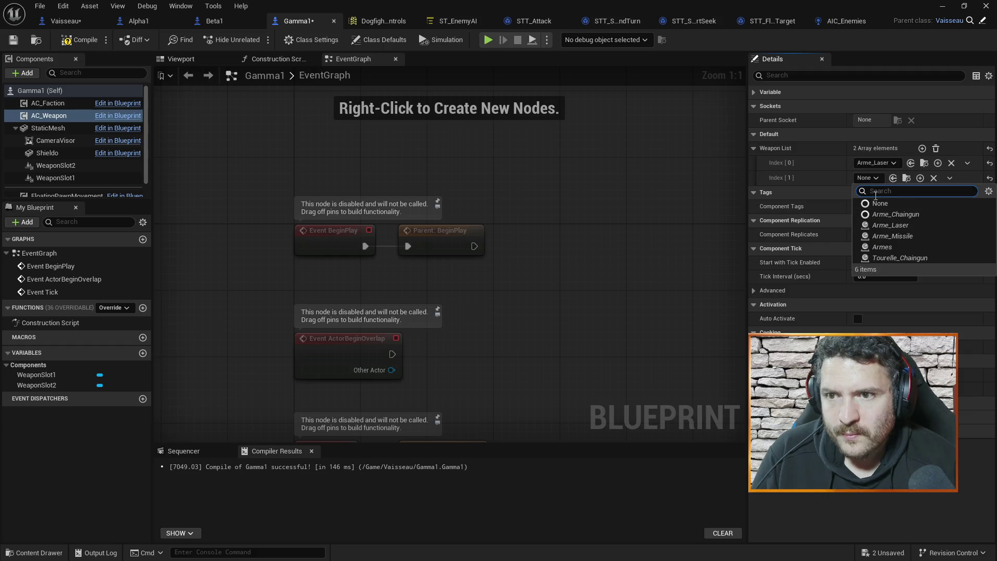
click(877, 224)
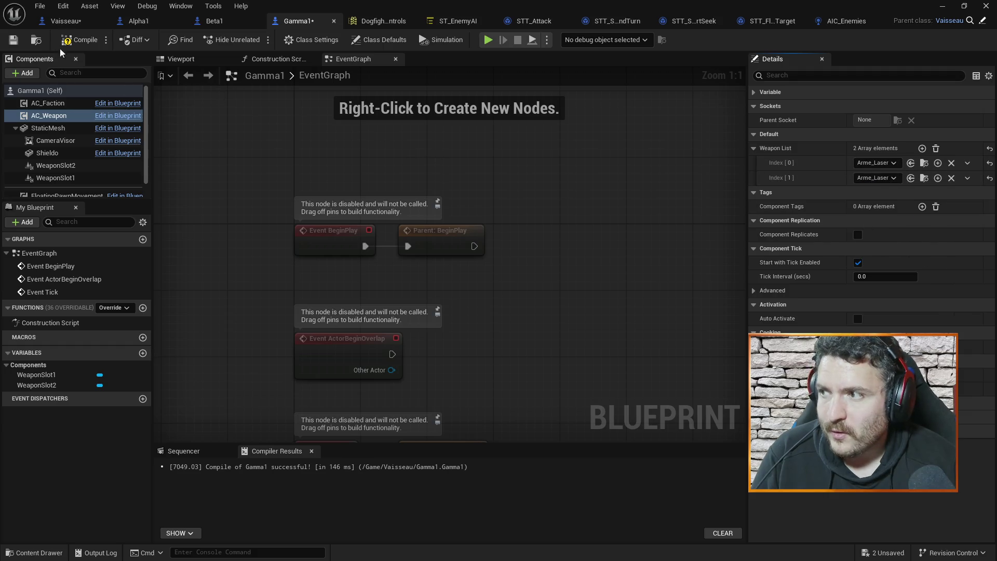
click(942, 5)
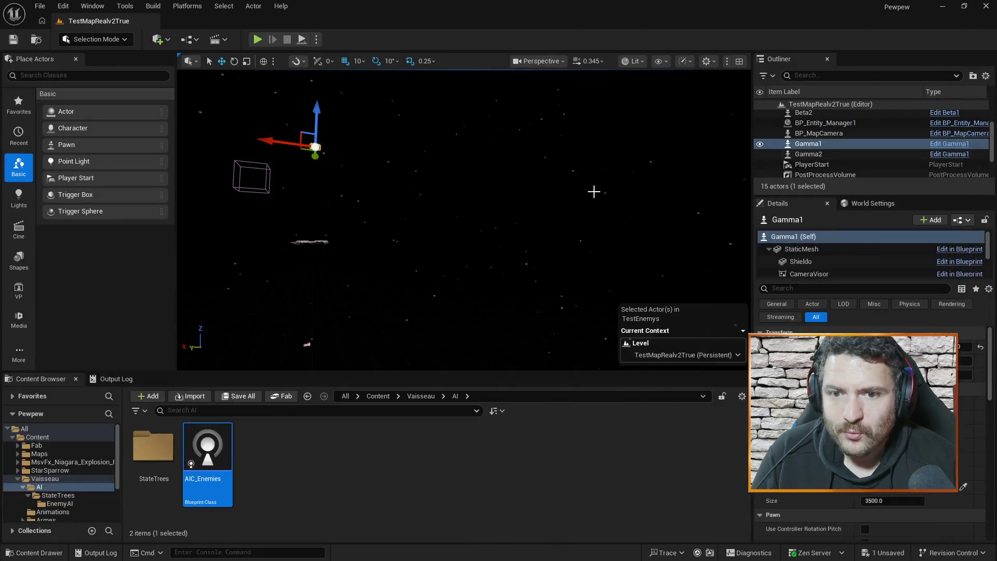
Start a Play In Editor session of TestMapRealv2True with the laser-armed ships.
click(257, 40)
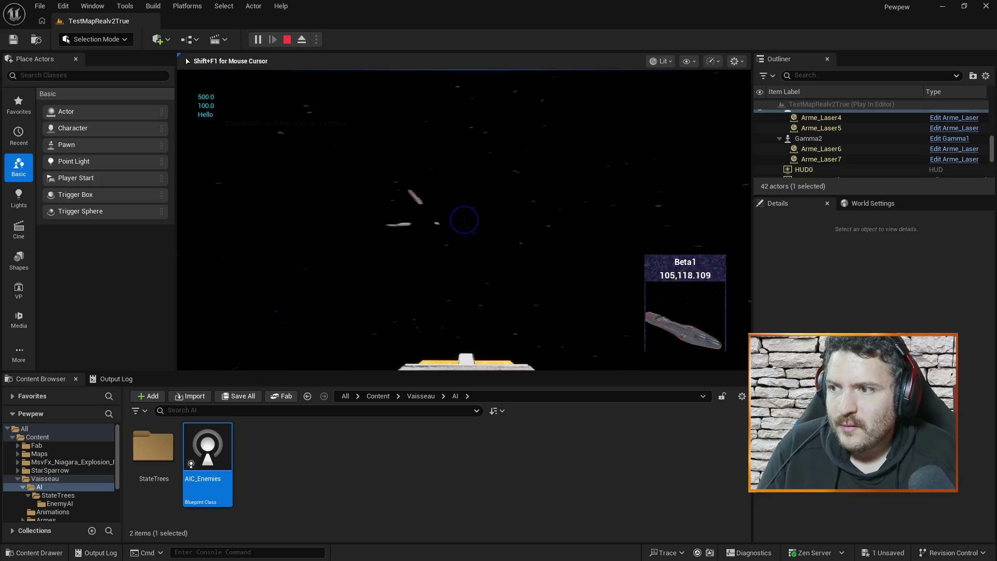
Cycle the target from Gamma1 back to Beta1, fire the weapons, then stop playing.
key(Tab)
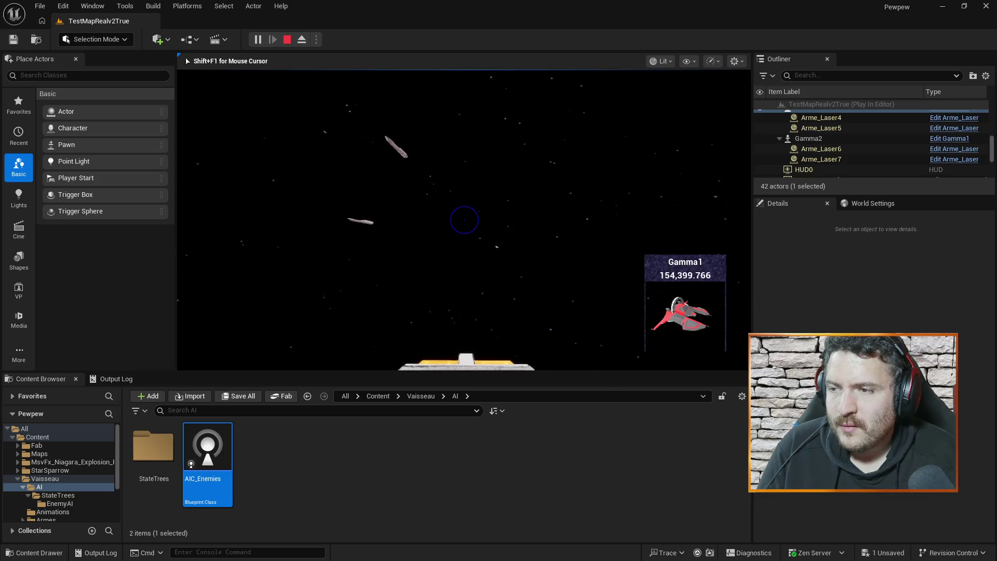
key(Tab)
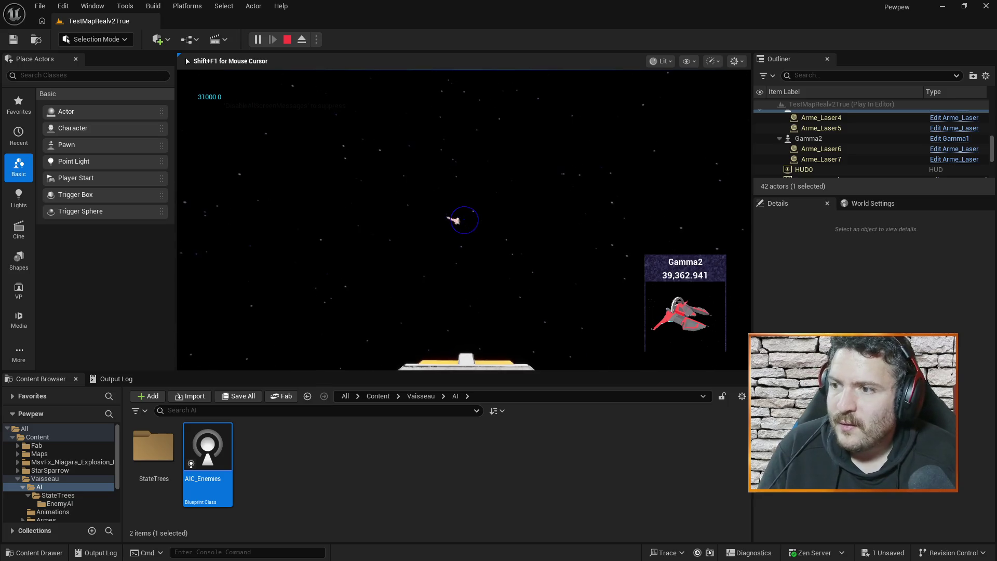
click(463, 220)
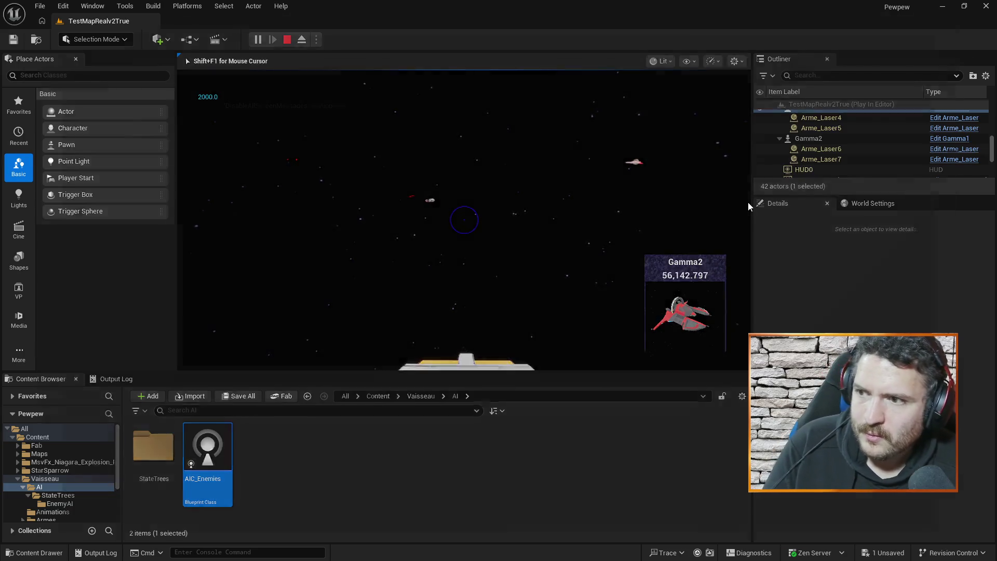
key(Escape)
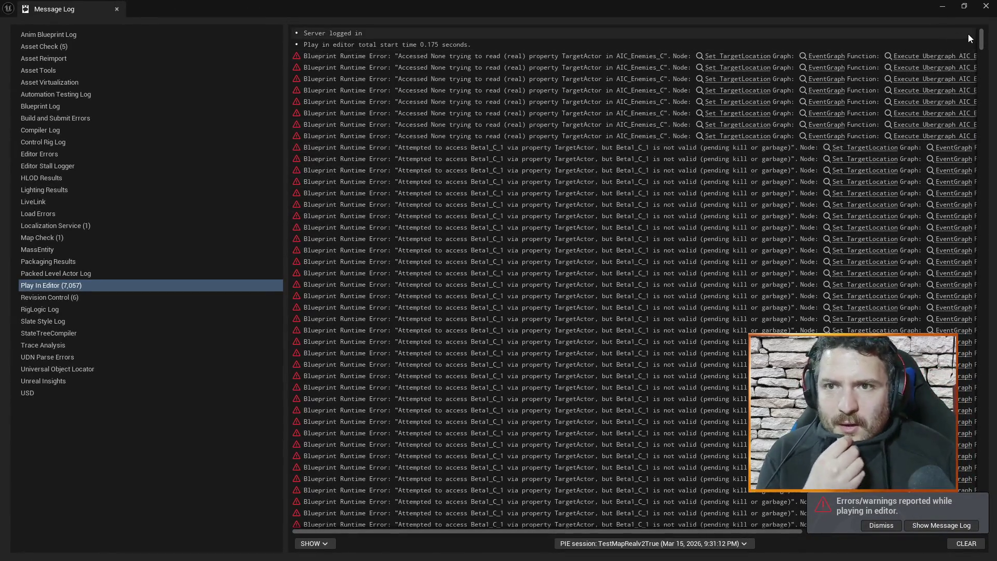
Jump from the error to AIC_Enemies' SET Target Location nodes and spread them apart from Event Tick.
mouse_move(981, 38)
mouse_down()
mouse_move(981, 301)
mouse_move(987, 22)
mouse_move(908, 11)
mouse_up()
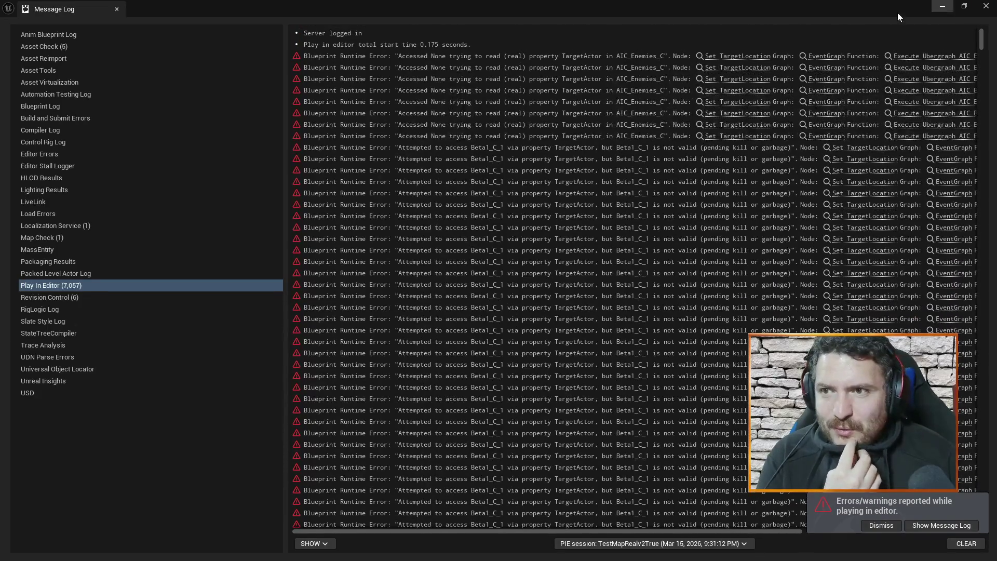
click(744, 57)
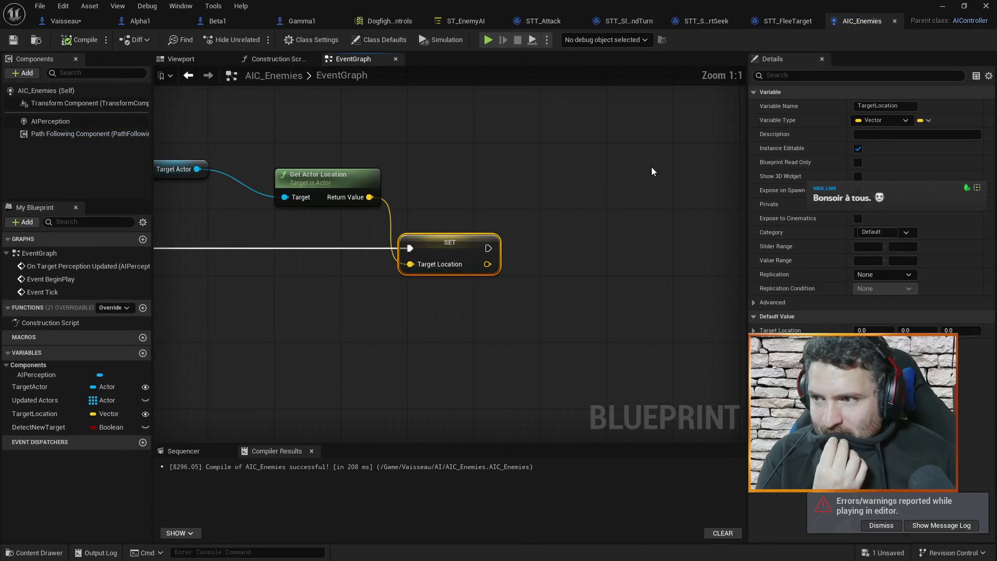
drag(390, 325, 488, 319)
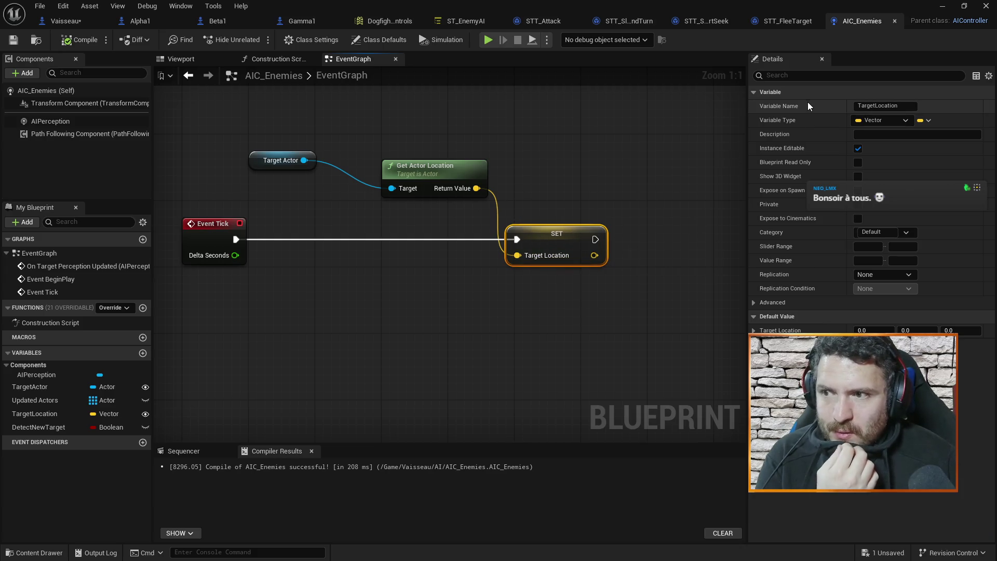
scroll(540, 149, down, 2)
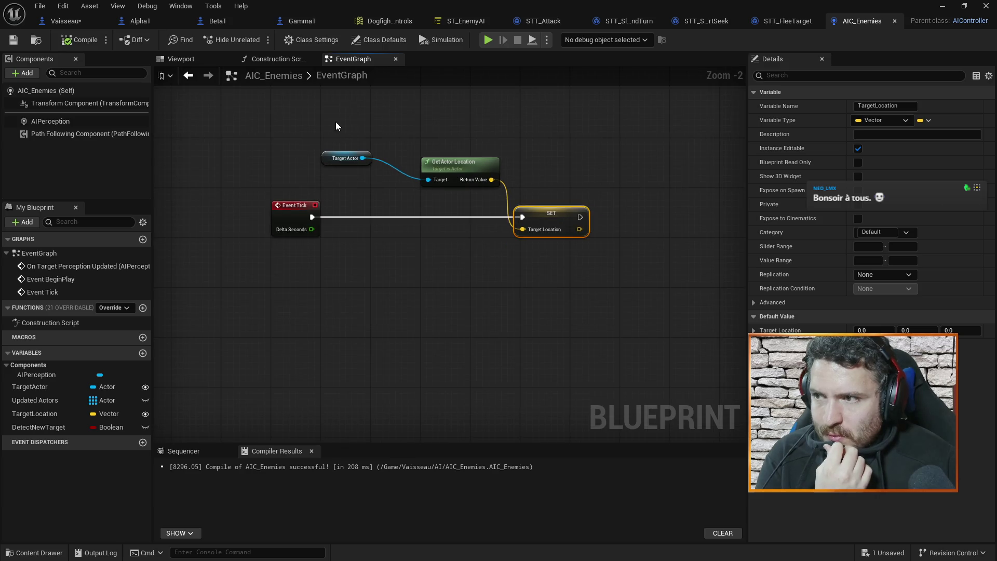
drag(335, 121, 501, 207)
click(491, 162)
mouse_move(333, 110)
mouse_down()
mouse_move(412, 200)
mouse_move(490, 161)
mouse_up()
click(477, 156)
drag(362, 125, 522, 215)
mouse_move(471, 170)
mouse_down()
mouse_move(587, 160)
mouse_move(590, 171)
mouse_up()
drag(294, 206, 225, 206)
click(281, 191)
Insert an Is Valid check on Target Actor between Event Tick and SET, then compile.
drag(481, 158, 494, 199)
text(is valid)
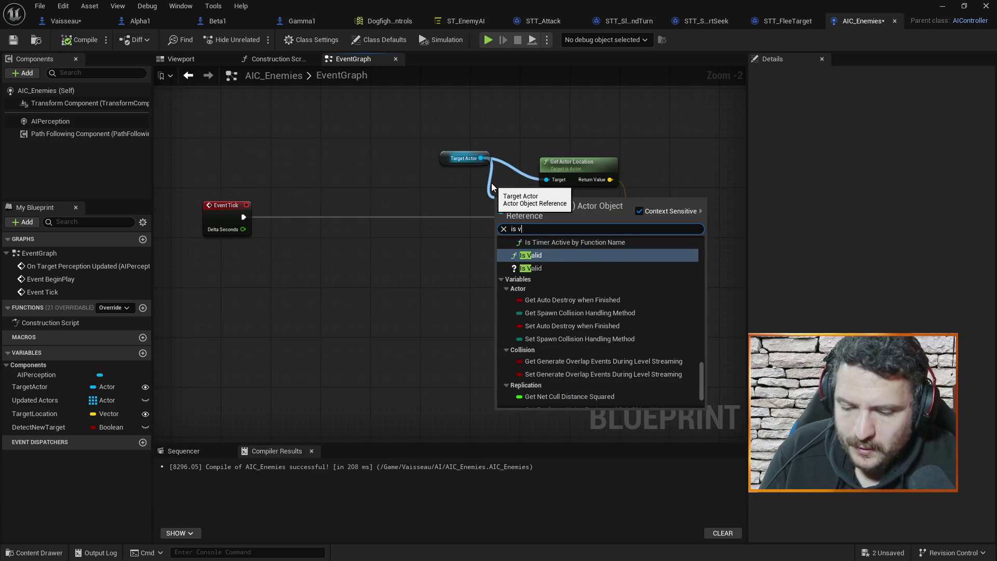
click(518, 299)
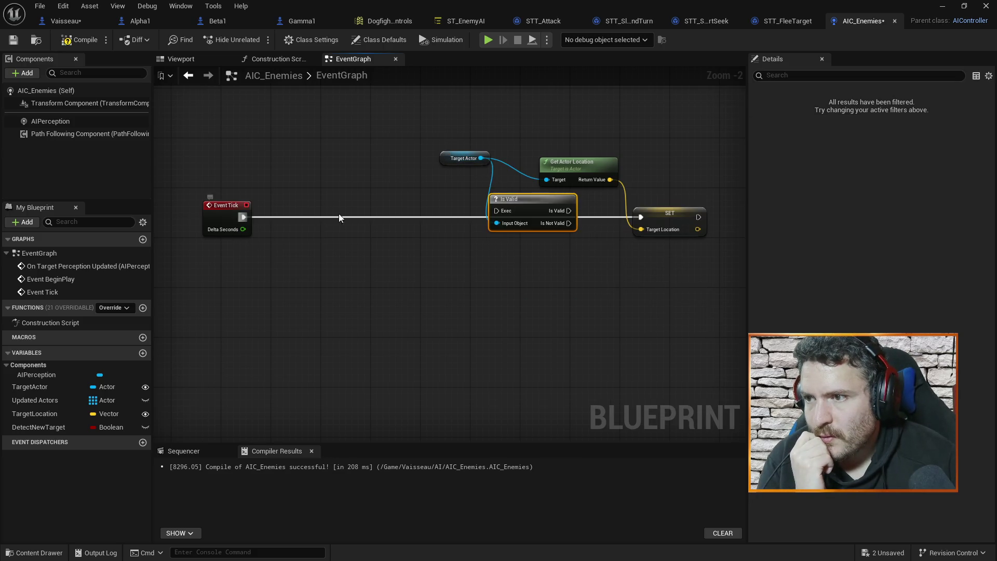
drag(242, 217, 496, 211)
drag(568, 210, 653, 222)
drag(531, 200, 537, 211)
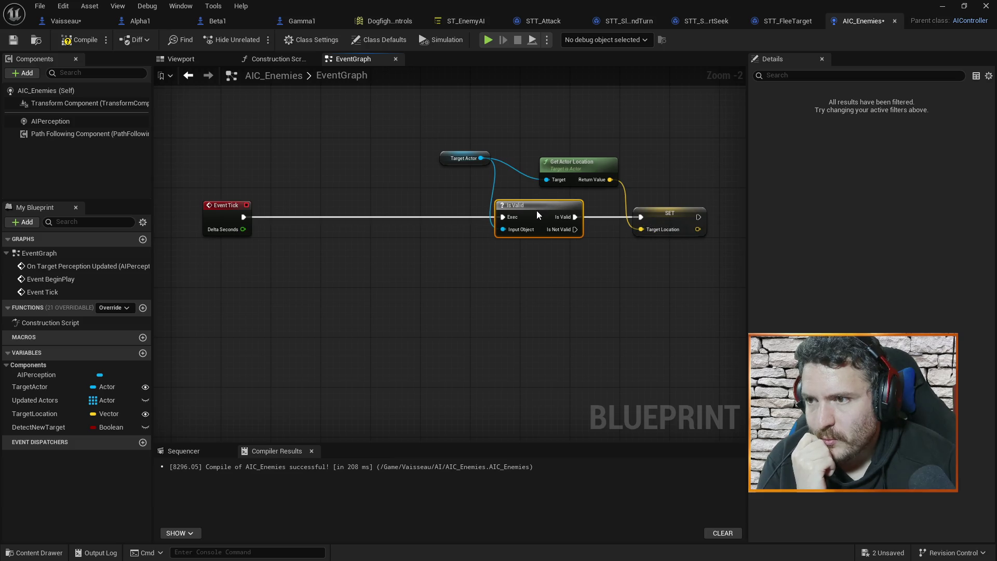
drag(231, 210, 442, 212)
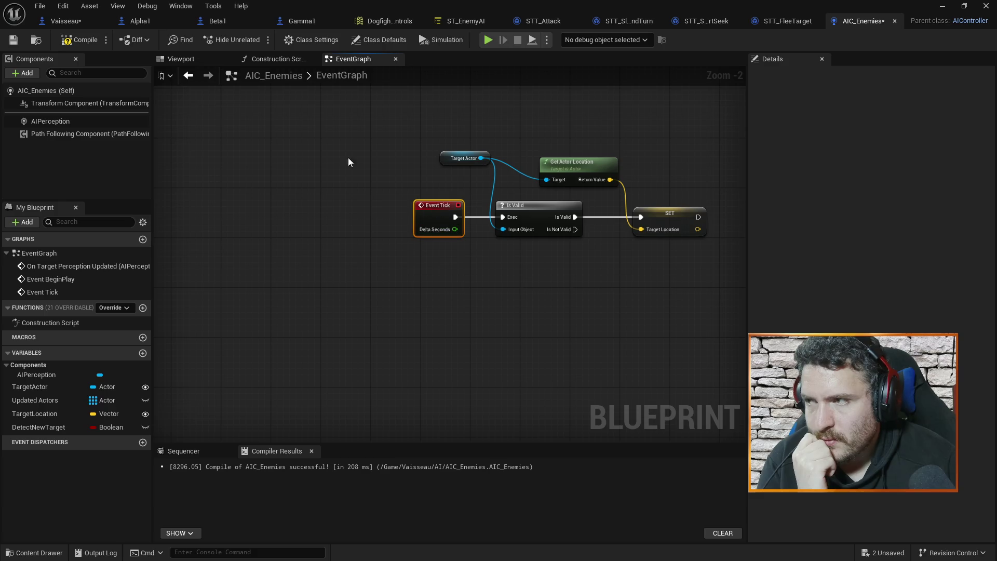
click(86, 44)
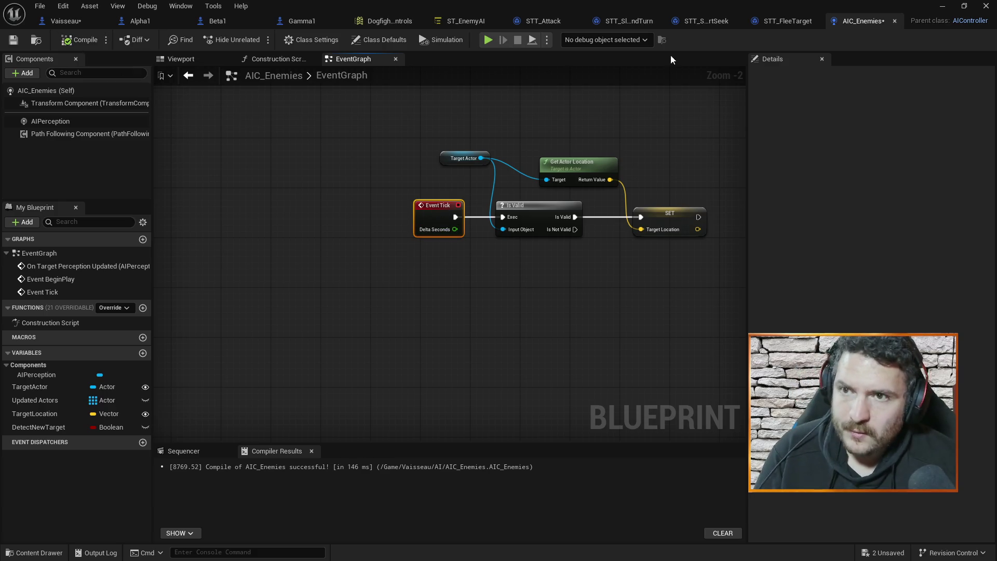
Recheck the node named in the error log, then close the Message Log.
click(943, 6)
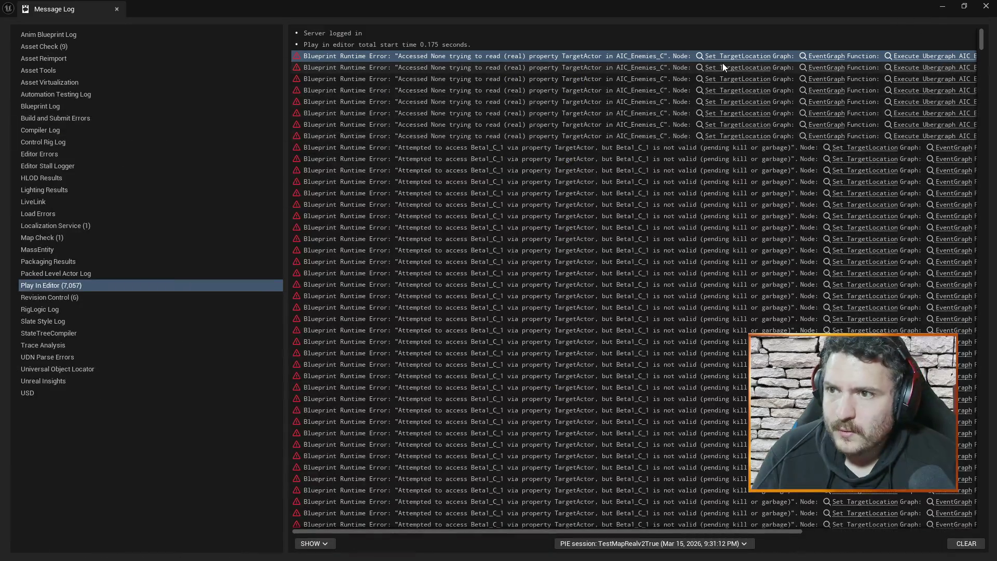
click(855, 147)
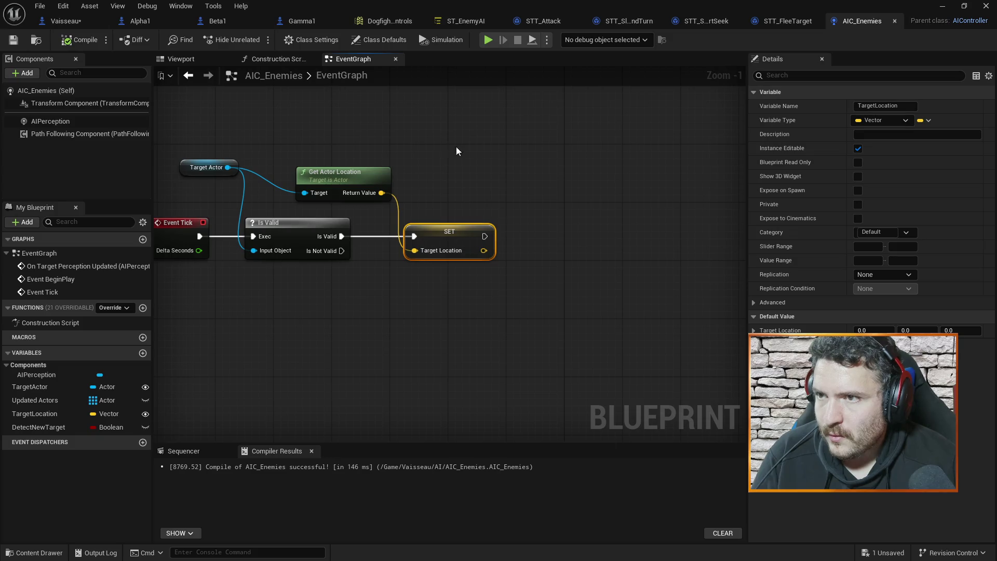
click(942, 7)
click(986, 8)
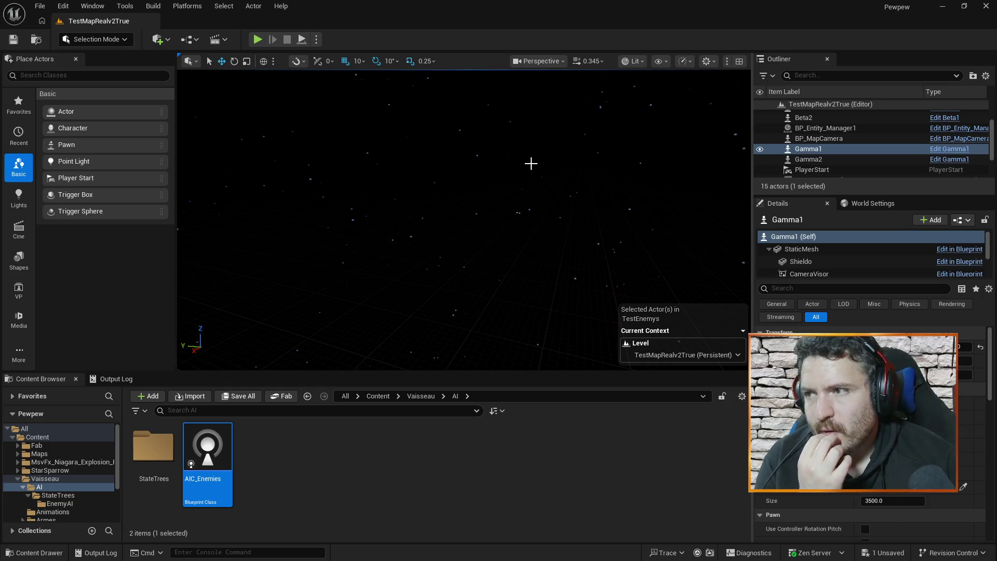
Open Vaisseau's EventGraph and locate the Forward Movement group, Event Tick and Branch.
click(417, 27)
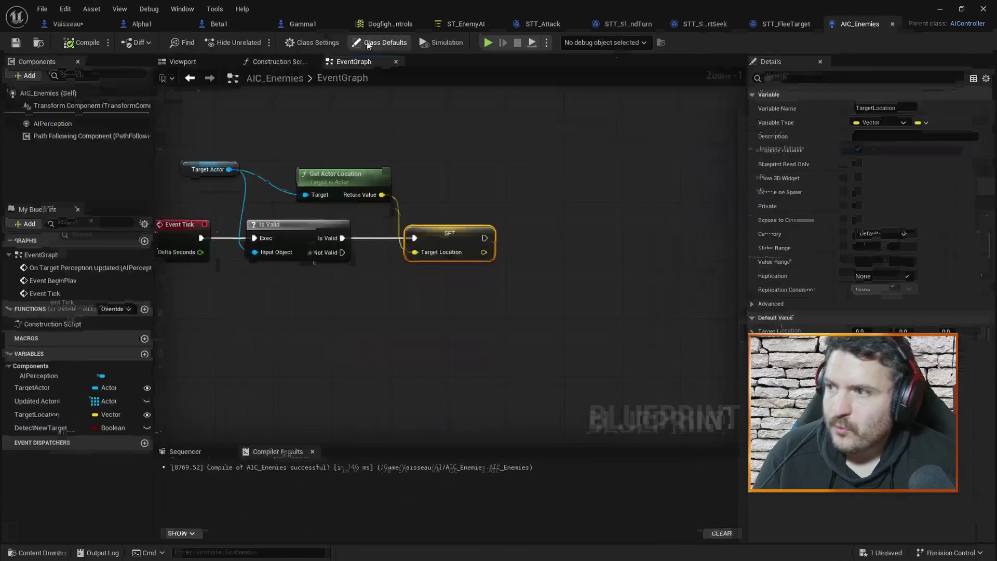
click(67, 20)
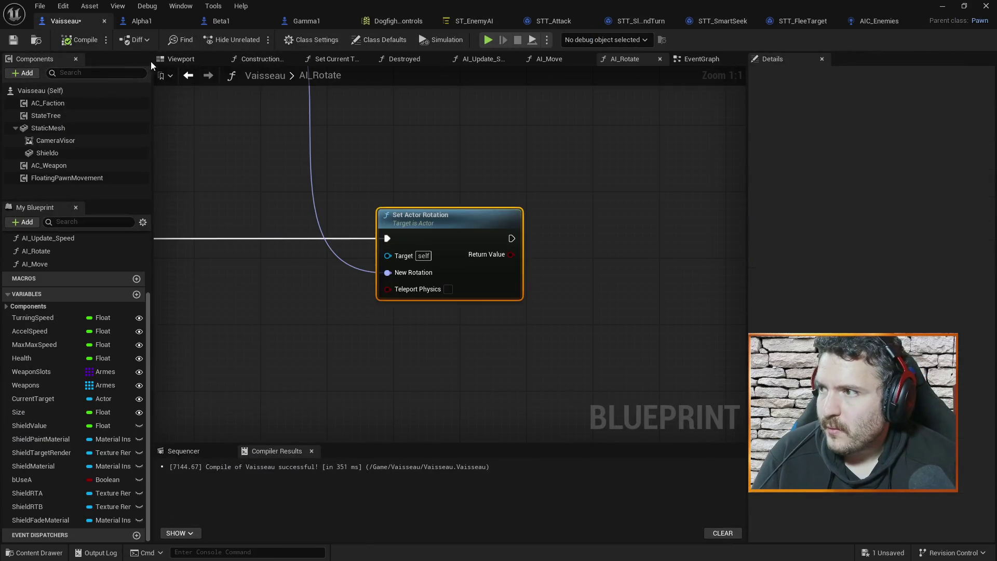
scroll(326, 179, down, 5)
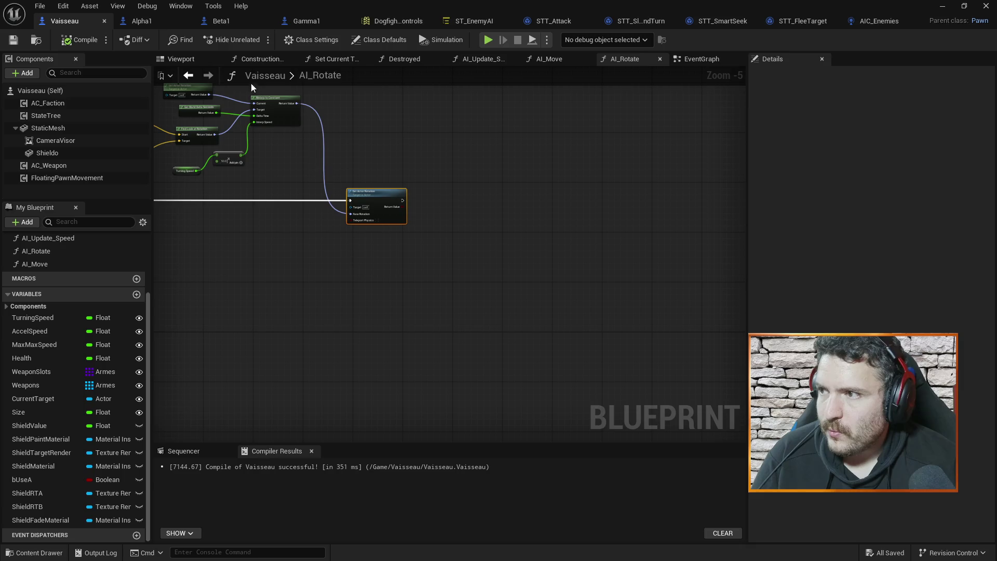
click(706, 61)
scroll(489, 214, down, 6)
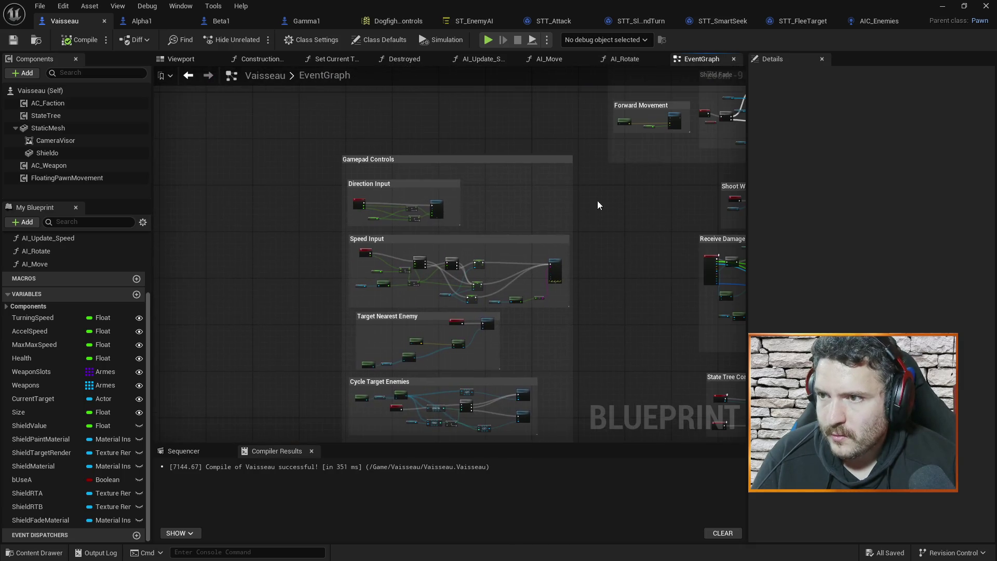
drag(597, 200, 446, 275)
scroll(519, 176, up, 7)
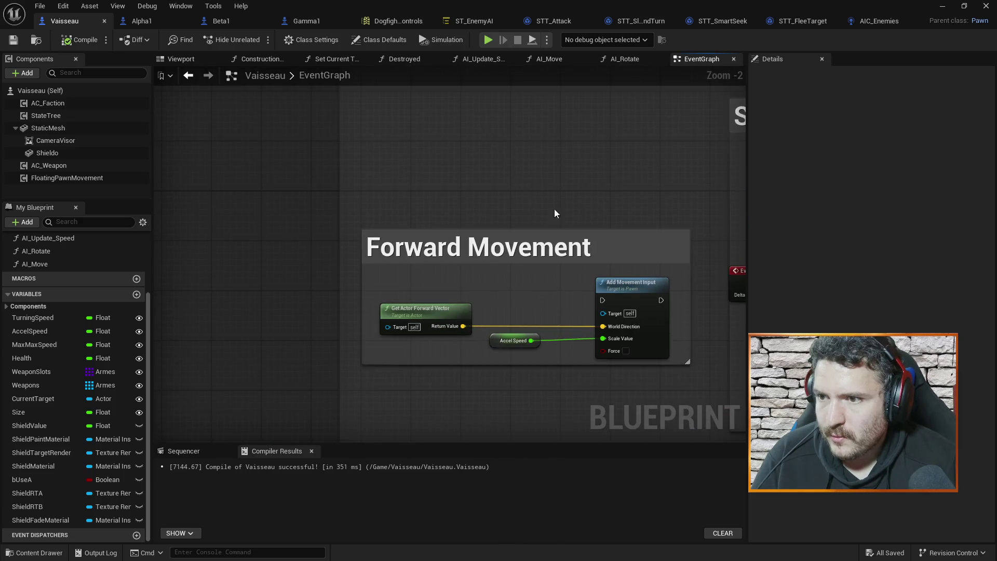
drag(555, 218, 551, 165)
scroll(571, 181, down, 1)
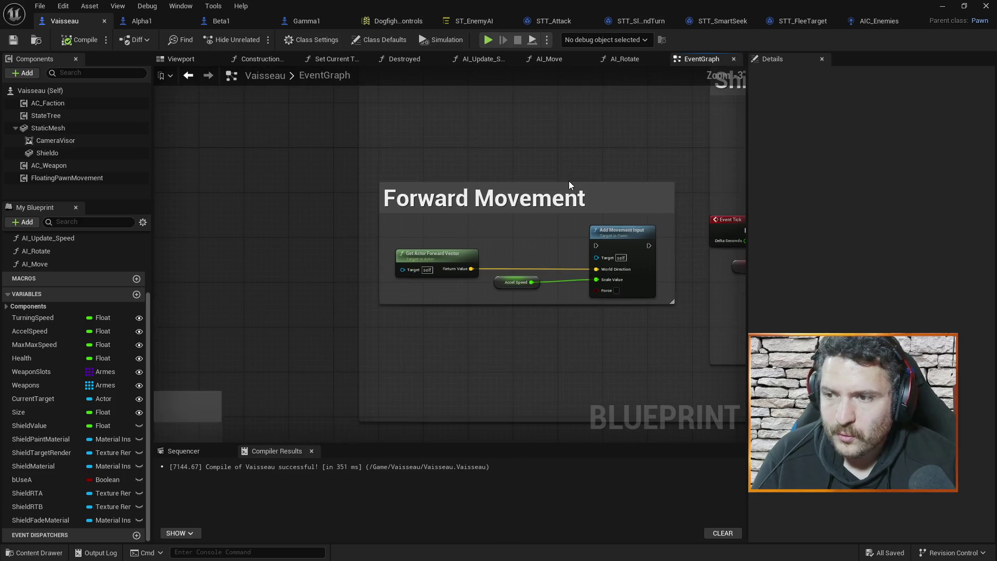
drag(574, 182, 418, 177)
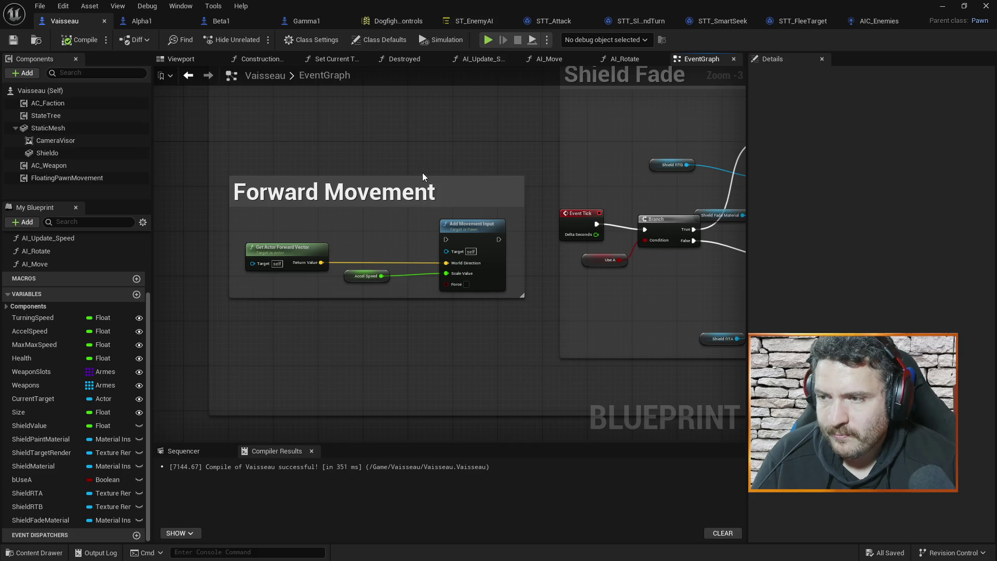
scroll(559, 182, down, 1)
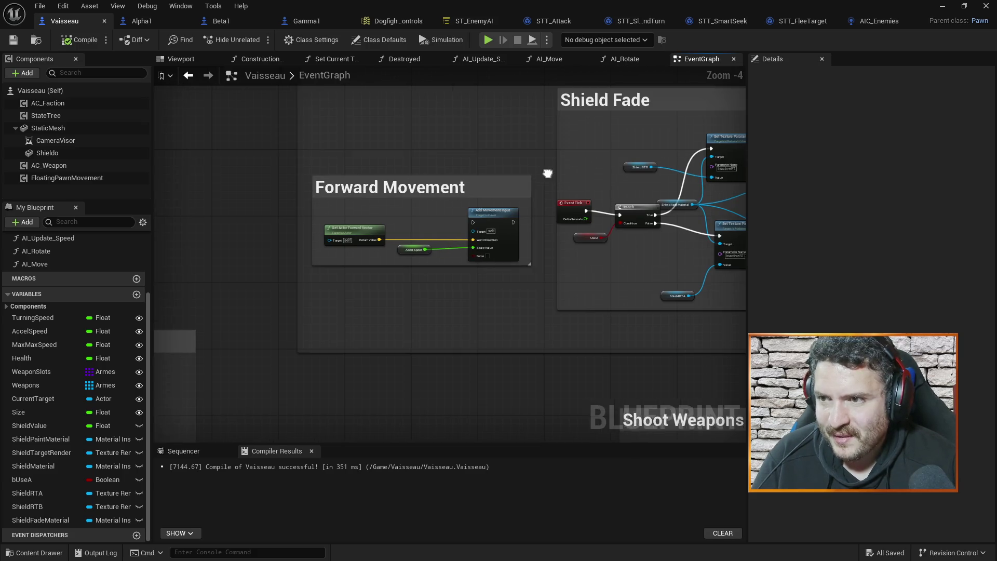
scroll(547, 173, up, 3)
drag(436, 154, 545, 129)
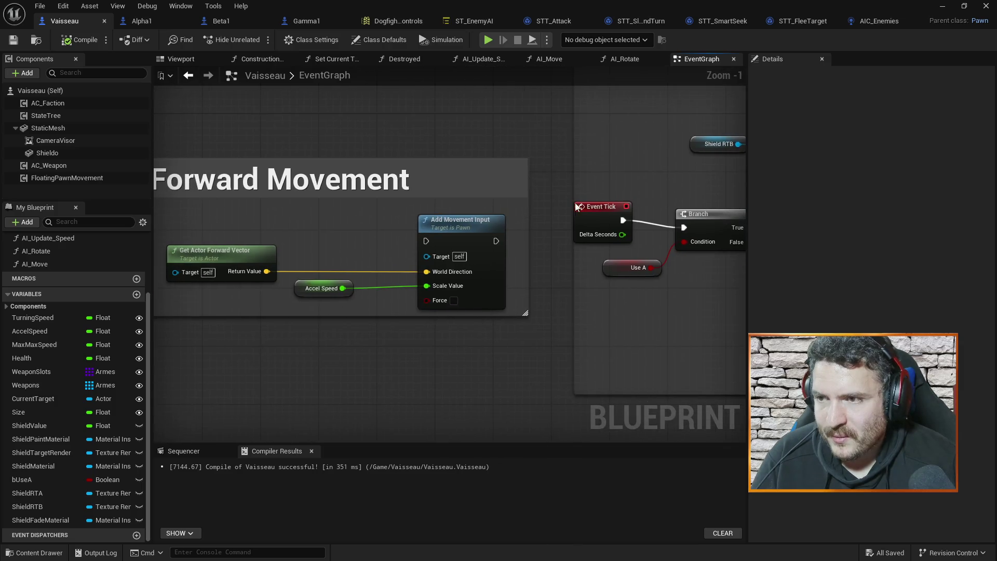
Wire Event Tick into Add Movement Input, then save and compile Vaisseau.
mouse_move(591, 209)
mouse_down()
mouse_move(255, 208)
mouse_move(425, 241)
mouse_up()
drag(497, 241, 684, 229)
drag(288, 214, 338, 229)
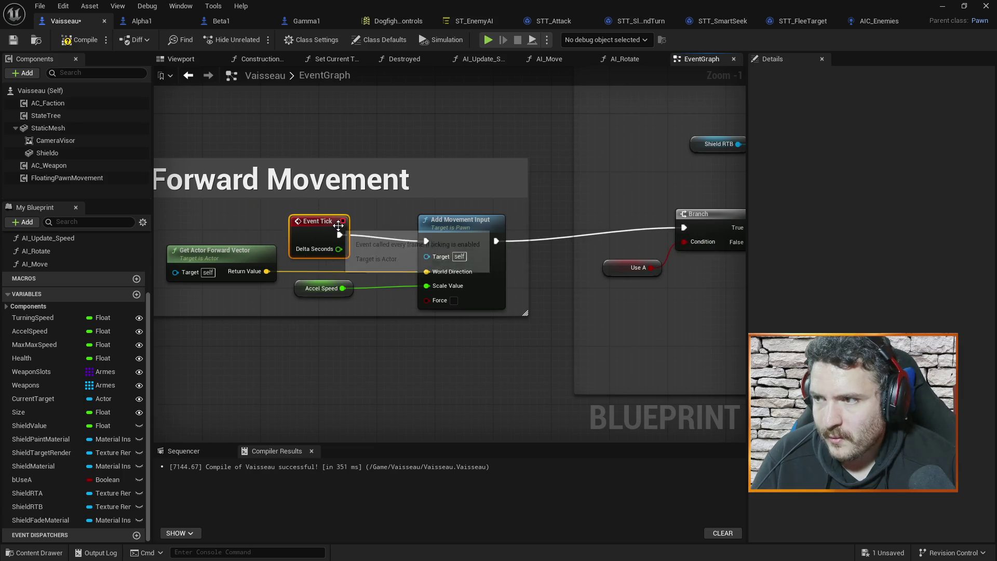
key(ctrl+s)
click(78, 41)
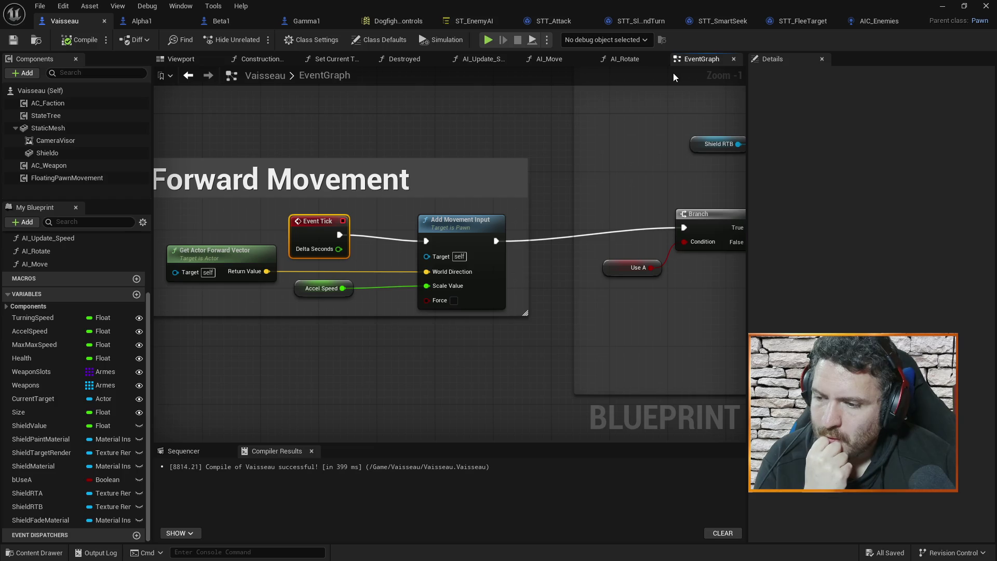
Set both of Beta1's Weapon List entries to Tourelle_Chaingun, then compile and save.
click(234, 24)
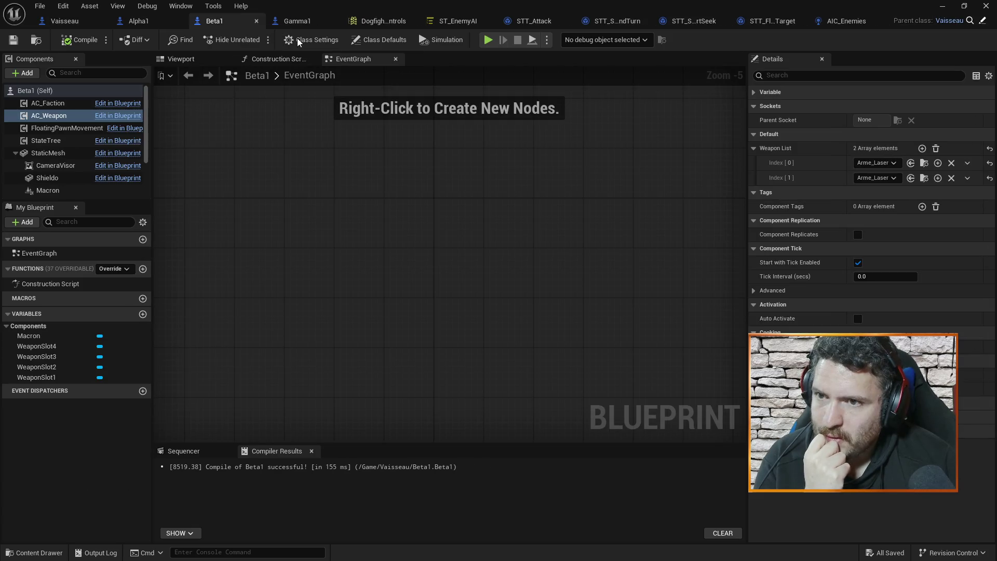
click(886, 163)
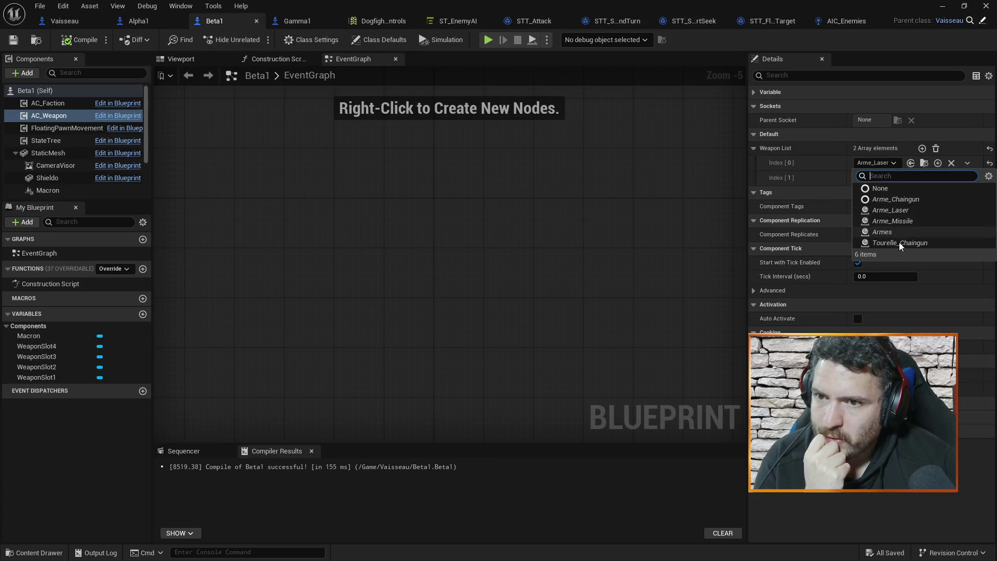
click(897, 242)
click(877, 179)
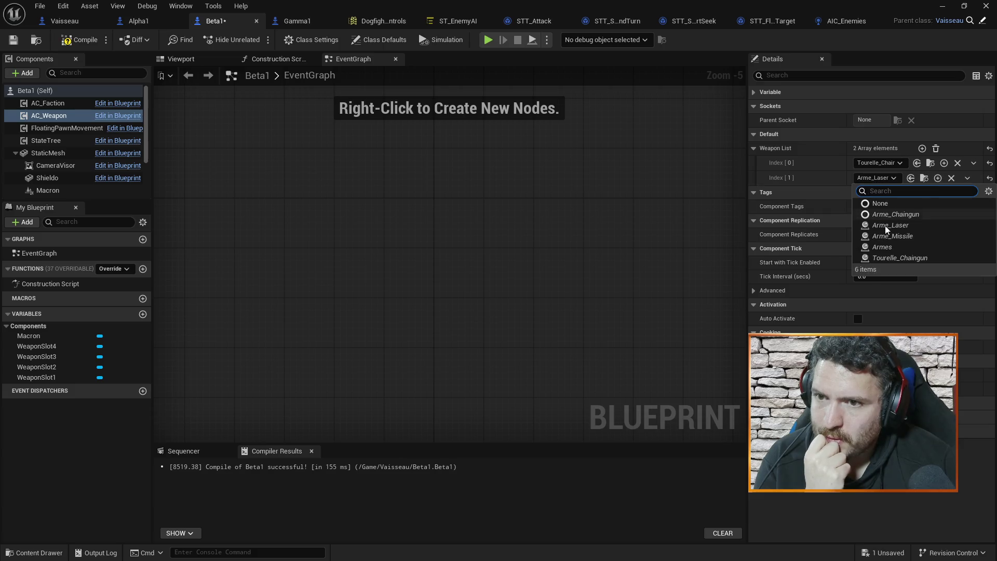
click(887, 257)
click(82, 39)
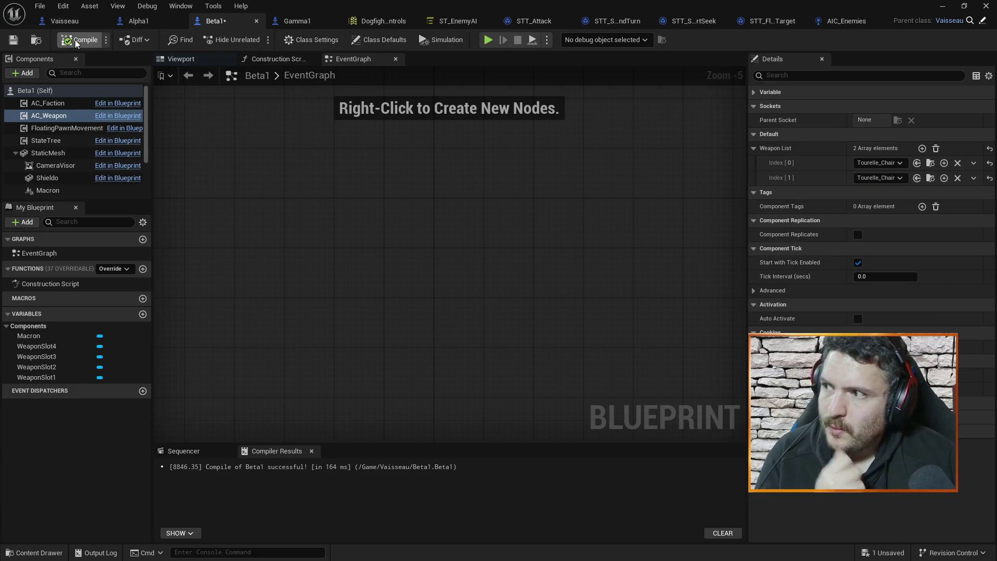
Set both of Gamma1's Weapon List entries to Tourelle_Chaingun and save Gamma1.
click(295, 21)
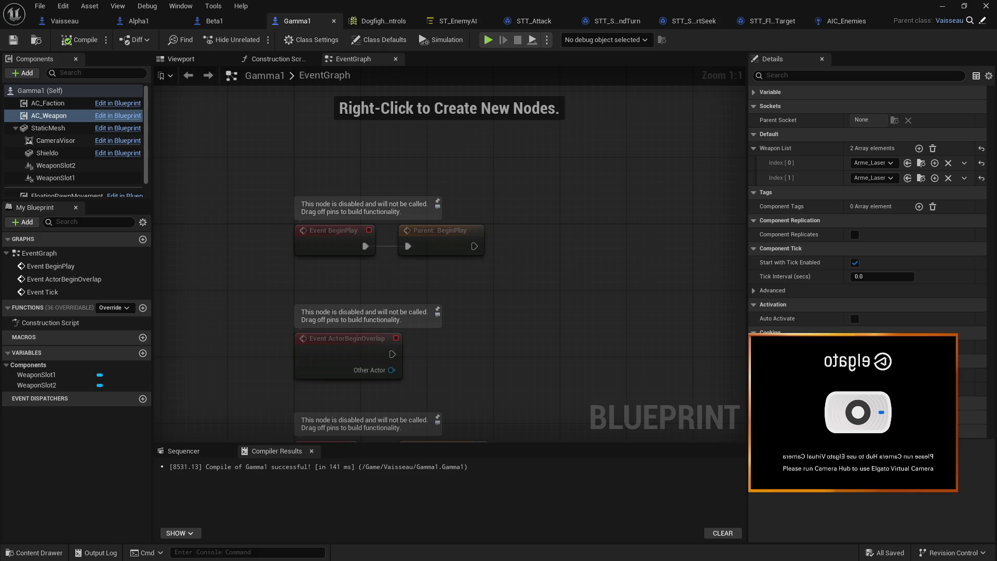
click(882, 162)
click(883, 242)
click(878, 177)
click(896, 257)
key(ctrl+s)
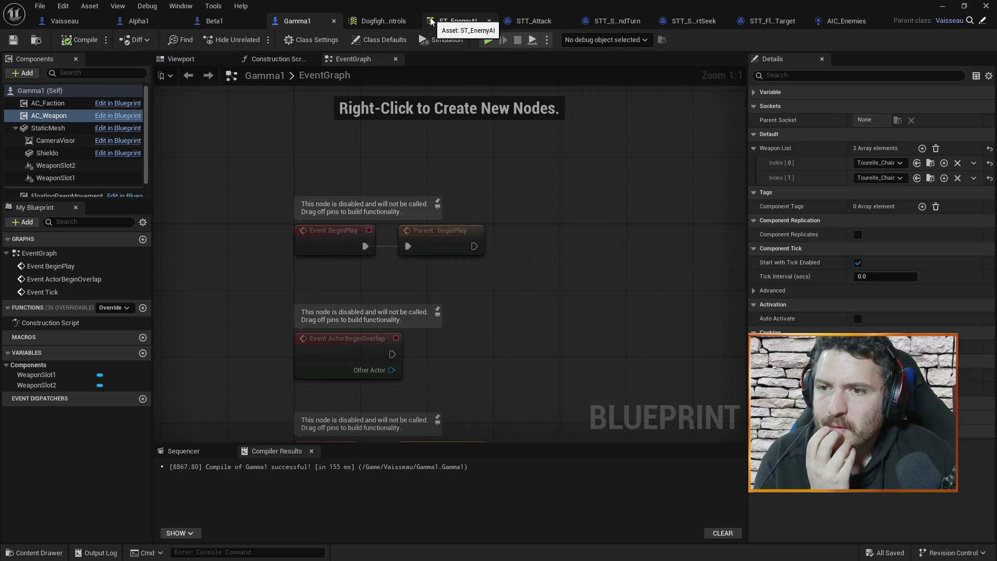
click(522, 20)
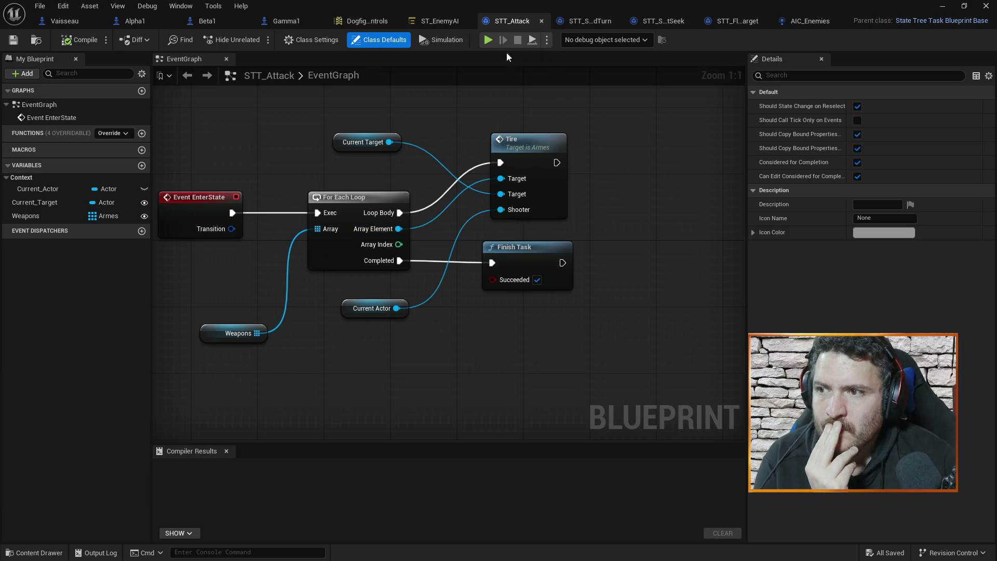
Open the Armes weapon blueprint from the Content Browser's Vaisseau > Armes folder.
click(942, 6)
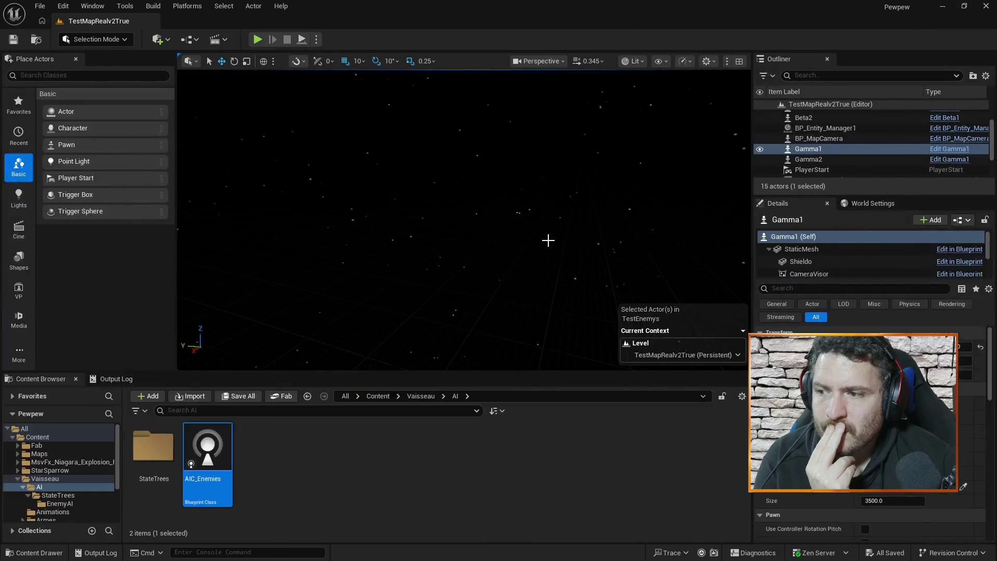
click(45, 478)
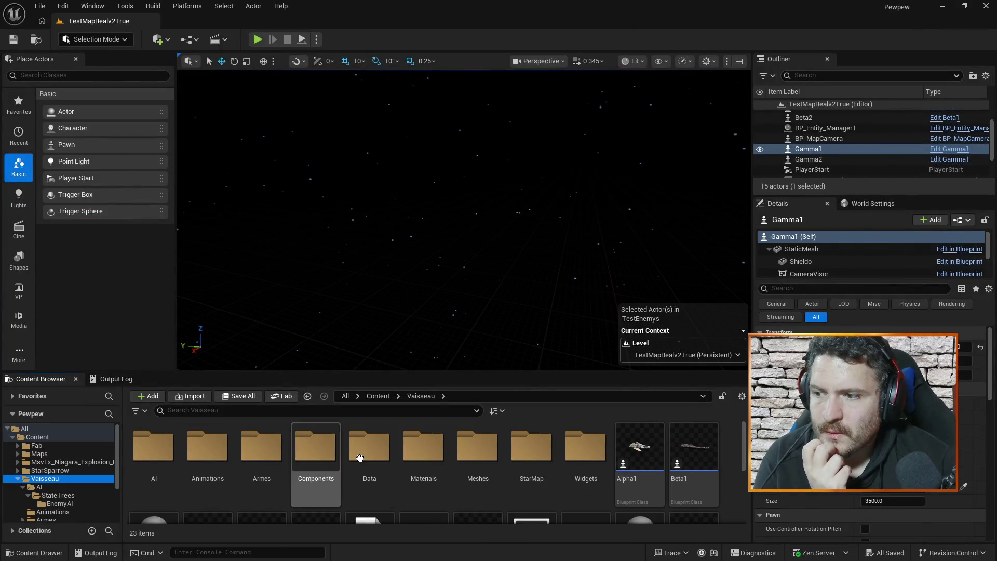
double_click(262, 447)
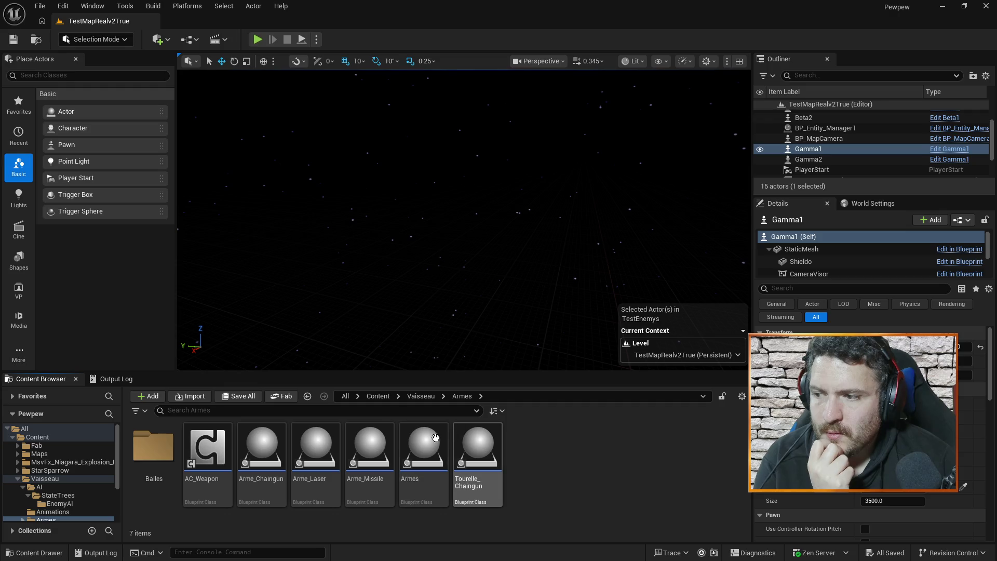
double_click(427, 448)
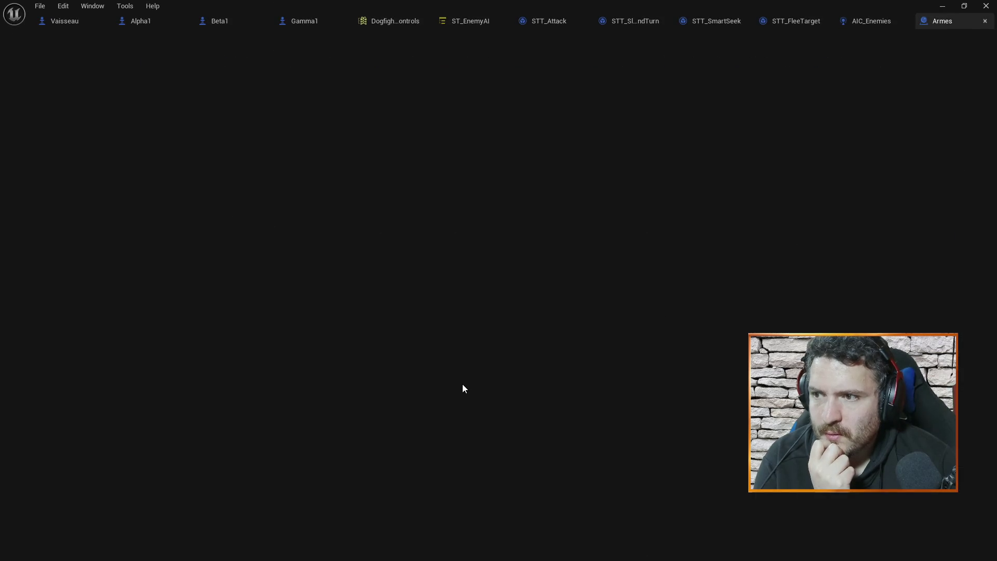
scroll(592, 285, down, 2)
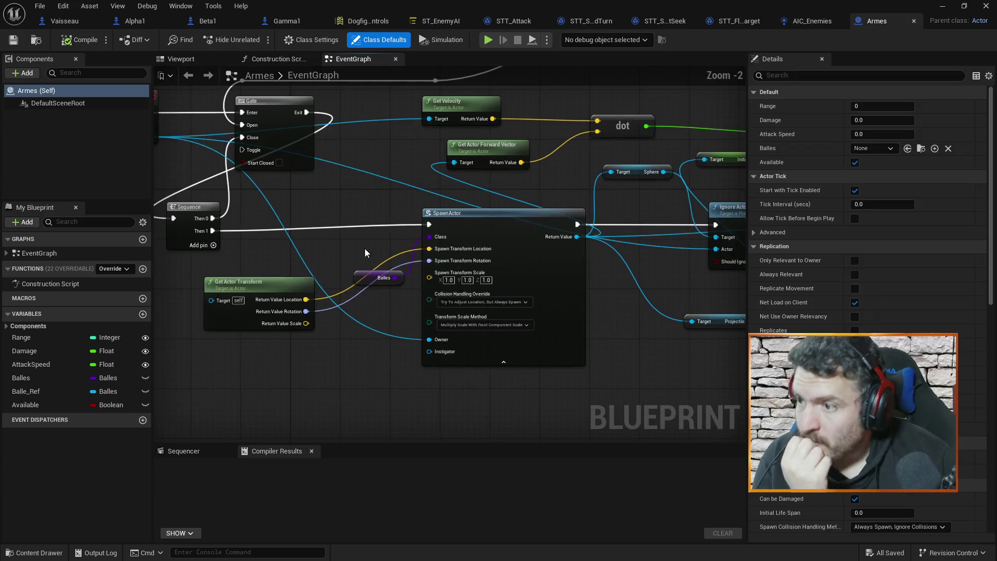
Open Tourelle_Chaingun and review its firing graph up to Cast To Balle_Chaingun and the spread nodes.
click(942, 7)
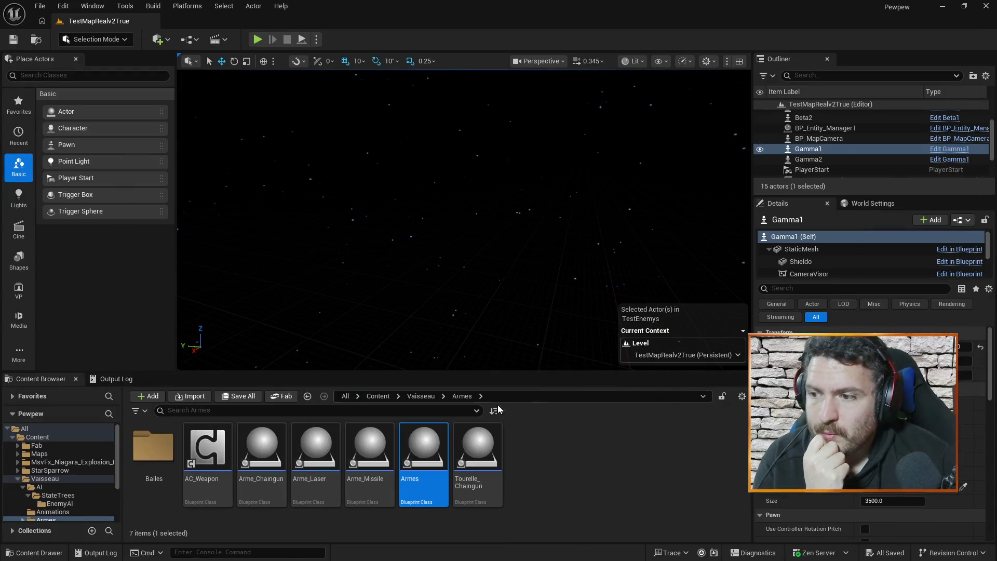
click(479, 451)
double_click(480, 452)
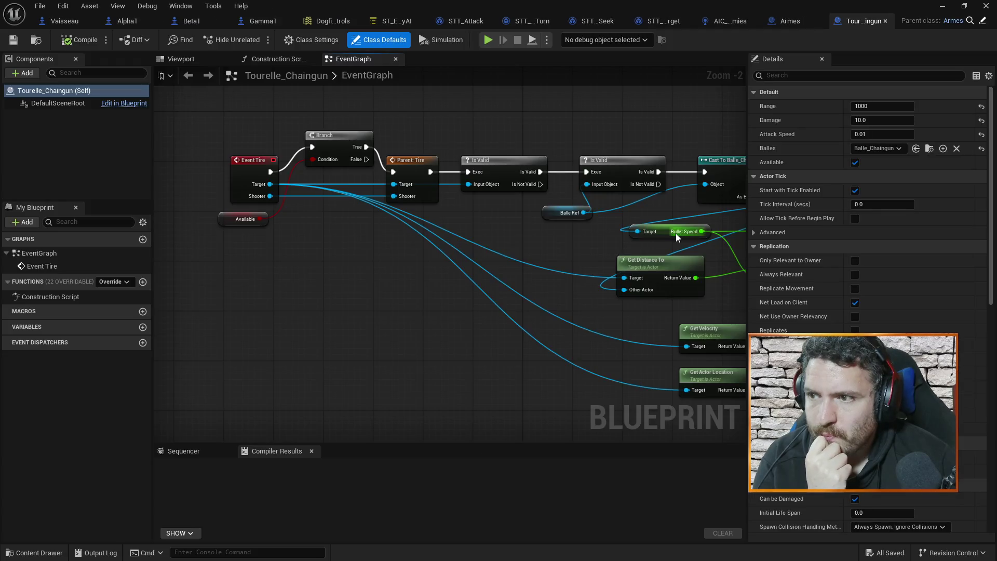
drag(473, 182, 444, 175)
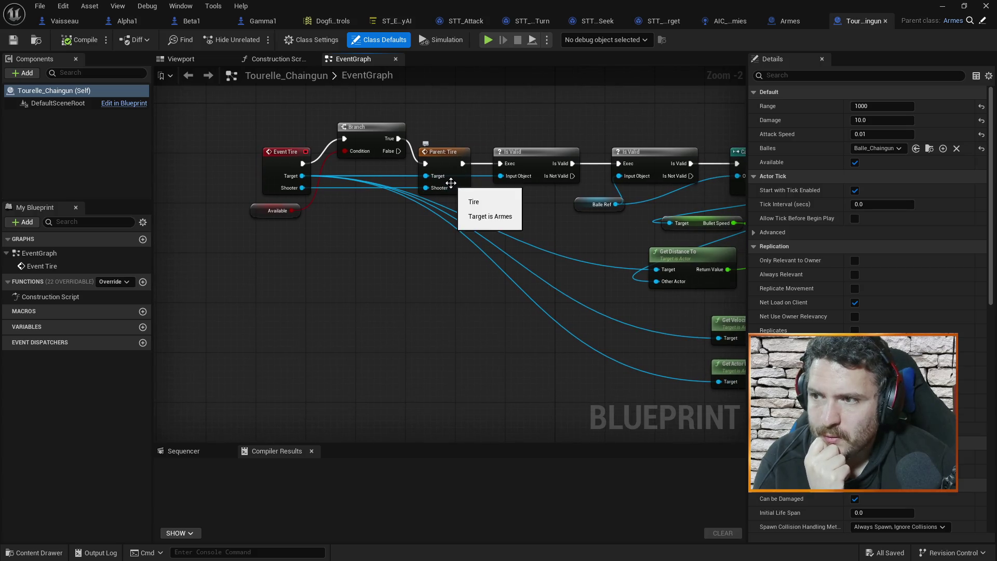
drag(532, 218, 390, 215)
drag(603, 124, 422, 119)
scroll(645, 171, down, 2)
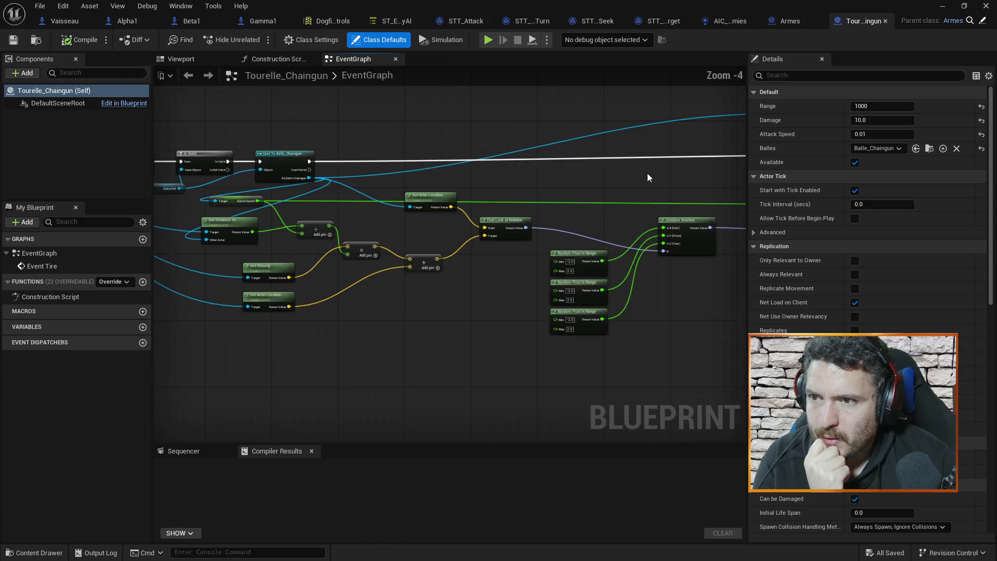
scroll(510, 197, up, 2)
scroll(557, 185, up, 1)
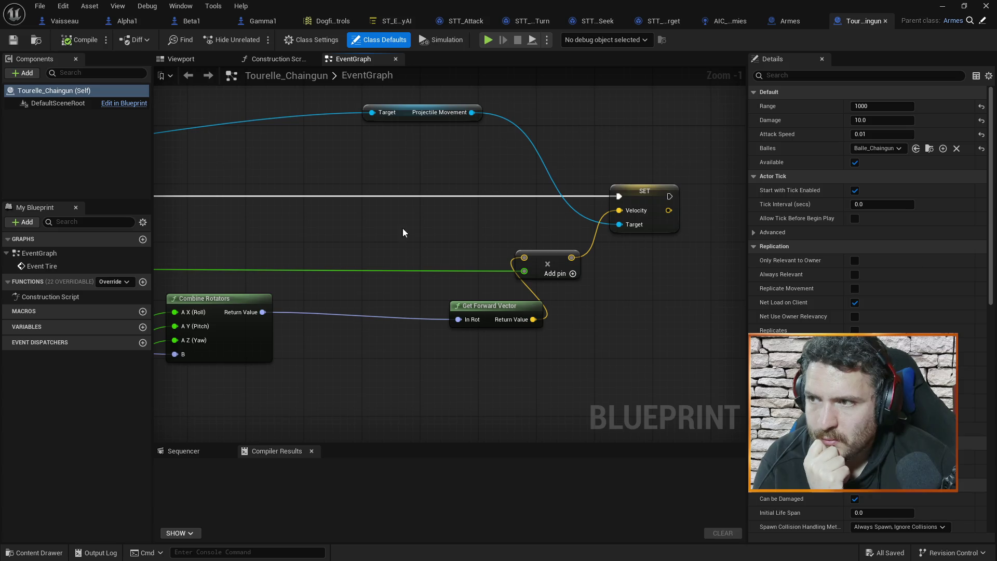
Inspect Find Look at Rotation, Get Forward Vector and SET Velocity in Tourelle_Chaingun's graph.
mouse_move(435, 116)
mouse_down()
mouse_move(388, 223)
mouse_move(540, 207)
mouse_move(425, 189)
mouse_move(405, 142)
mouse_up()
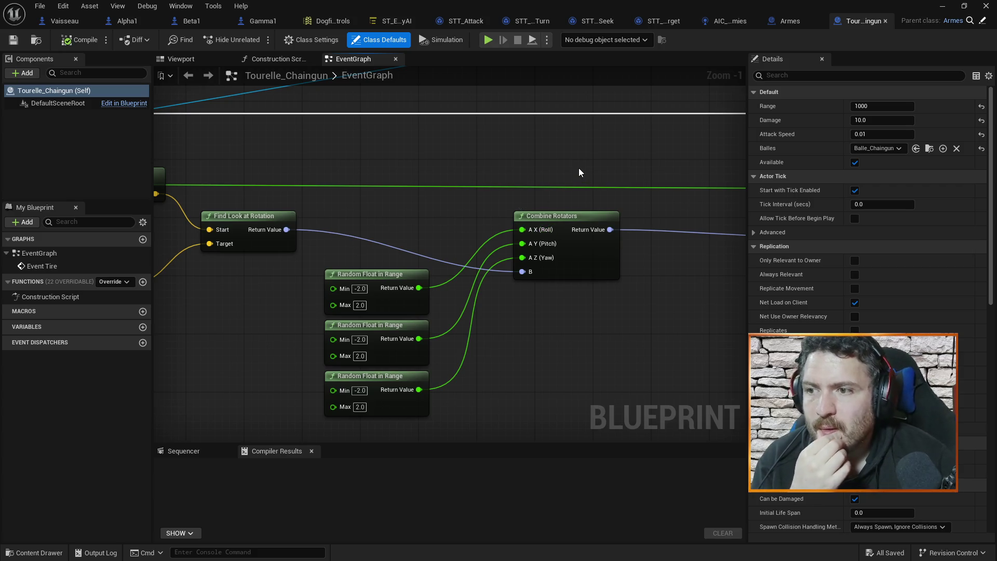
drag(590, 177, 421, 169)
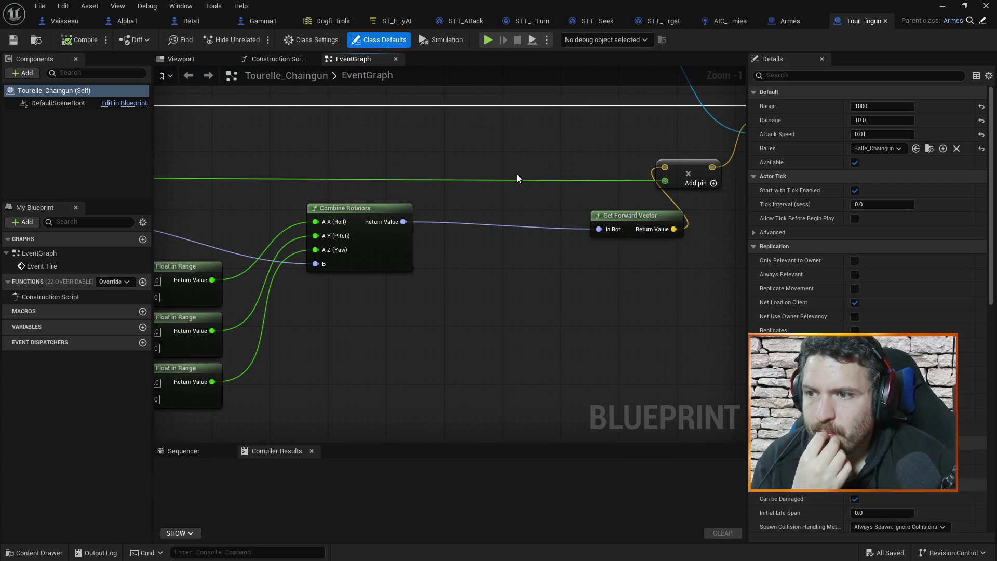
drag(587, 208, 490, 205)
drag(396, 200, 627, 204)
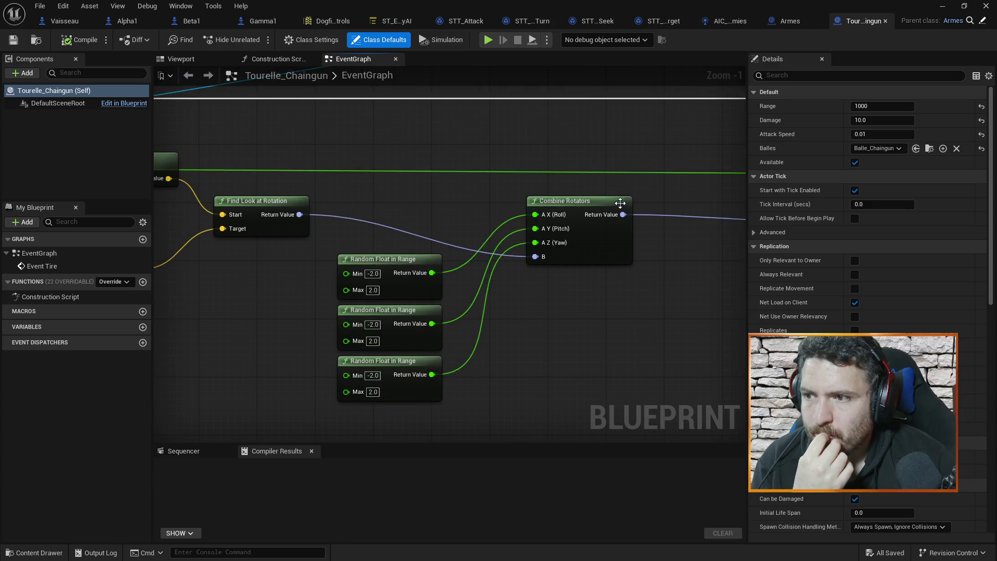
mouse_move(332, 185)
mouse_down()
mouse_move(403, 252)
mouse_move(553, 302)
mouse_up()
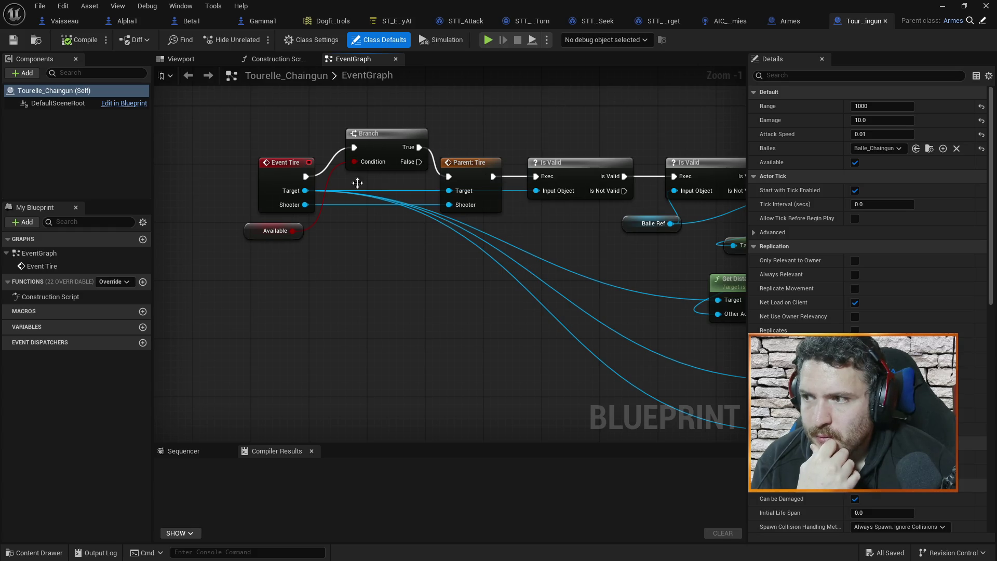
click(789, 20)
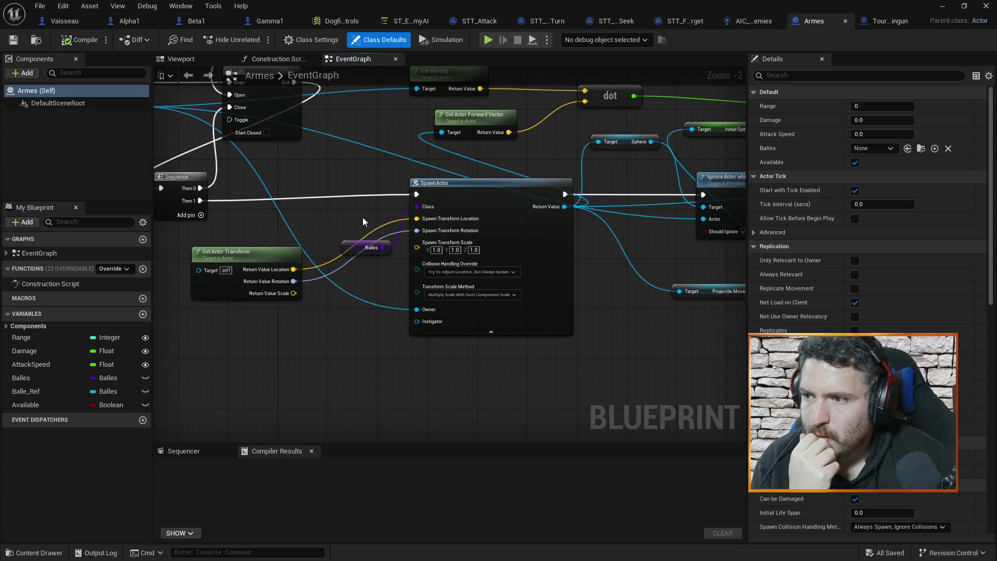
Pan the Armes EventGraph across SpawnActor, Gate, SET Initial Speed and SET Balle Ref nodes.
mouse_move(658, 369)
mouse_down()
mouse_move(627, 351)
mouse_move(604, 361)
mouse_up()
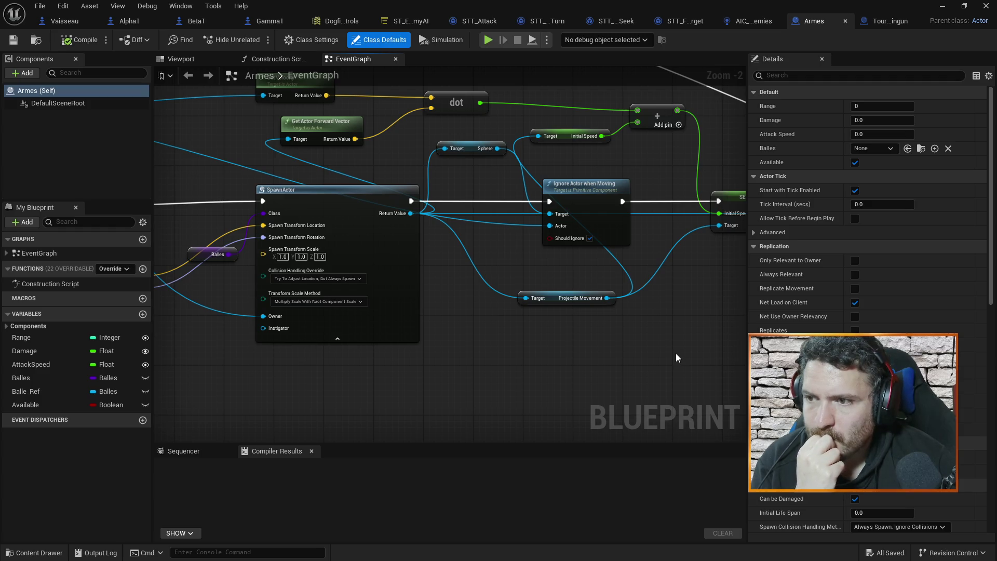
mouse_move(658, 342)
mouse_down()
mouse_move(616, 356)
mouse_move(548, 357)
mouse_move(489, 332)
mouse_up()
mouse_move(559, 187)
mouse_down()
mouse_move(627, 161)
mouse_move(464, 136)
mouse_move(440, 121)
mouse_up()
drag(474, 175, 440, 175)
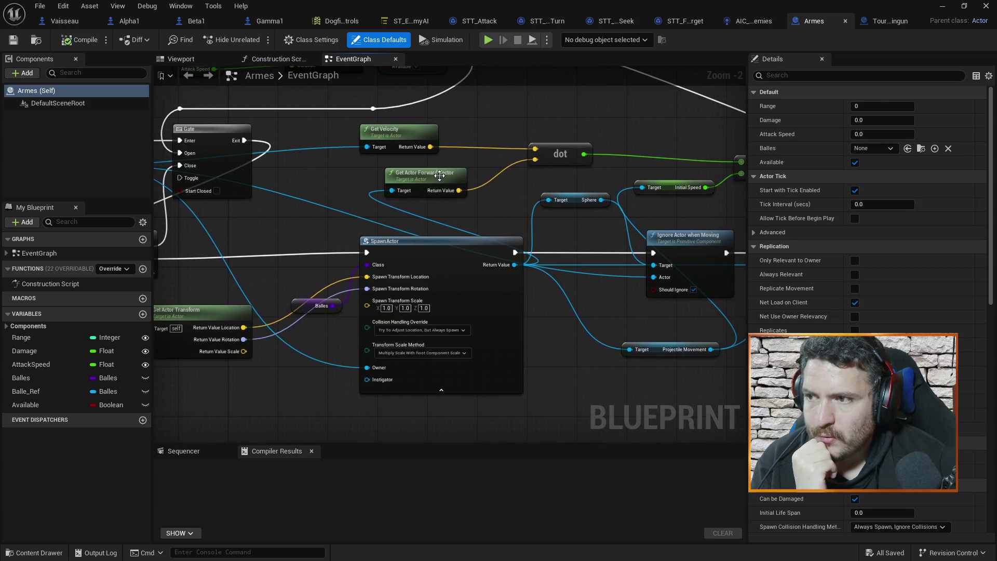
mouse_move(648, 182)
mouse_down()
mouse_move(595, 185)
mouse_move(506, 162)
mouse_up()
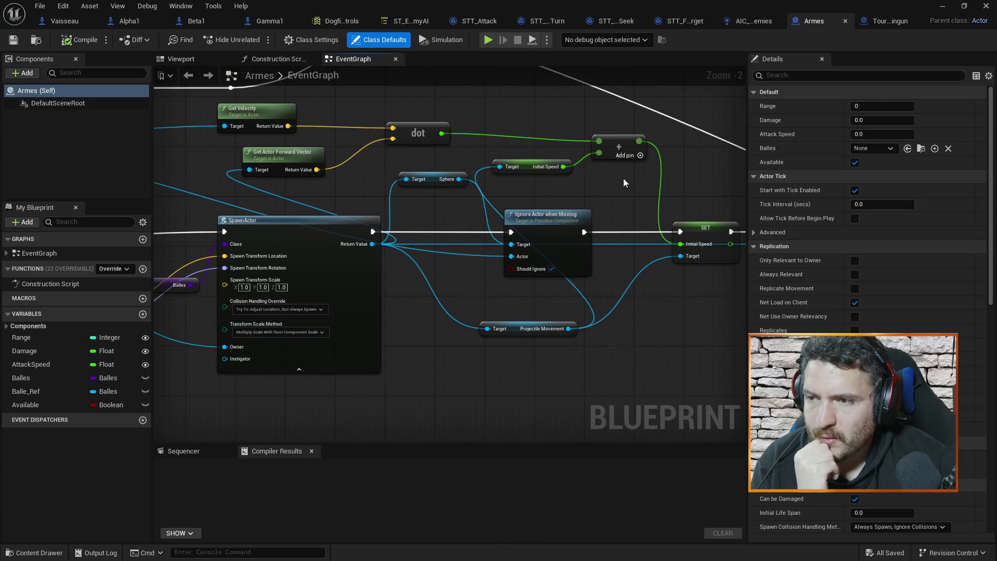
drag(602, 198, 536, 230)
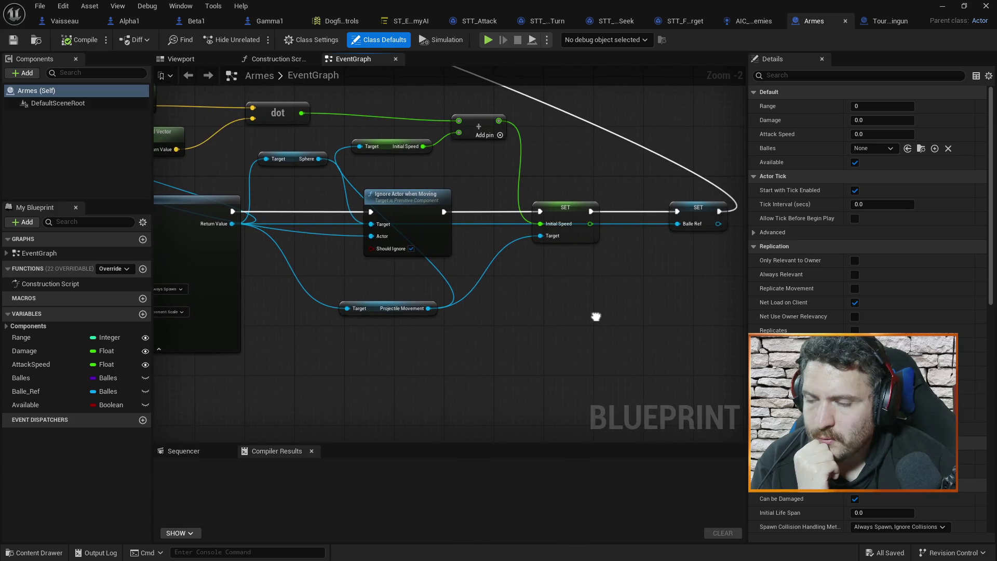
drag(597, 318, 663, 316)
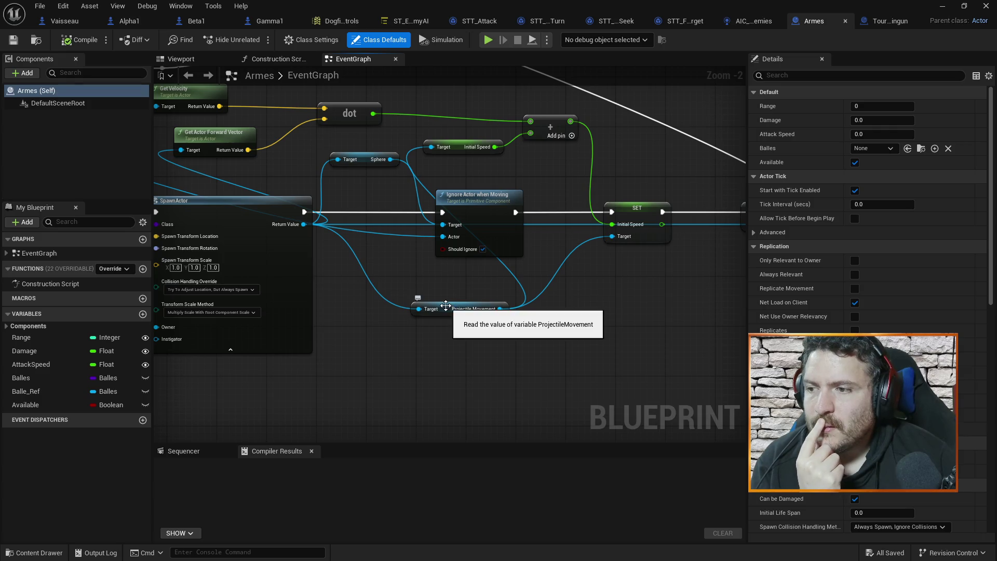
drag(632, 310, 481, 297)
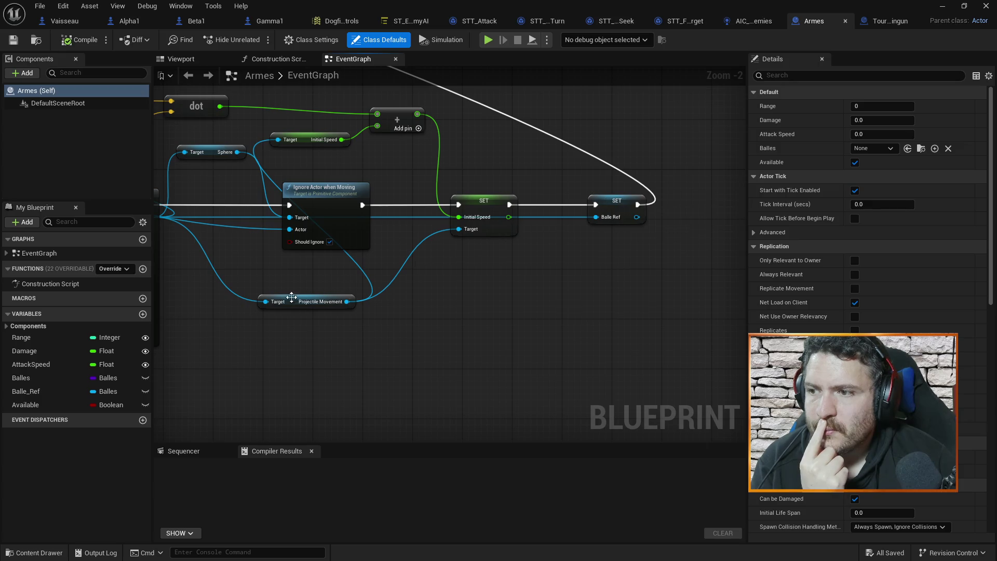
drag(485, 134, 612, 186)
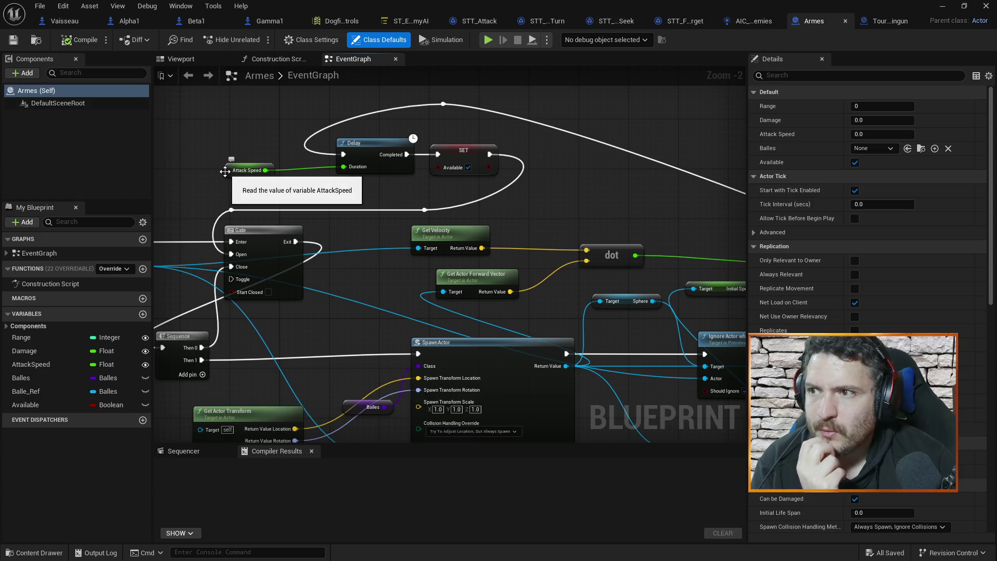
click(877, 24)
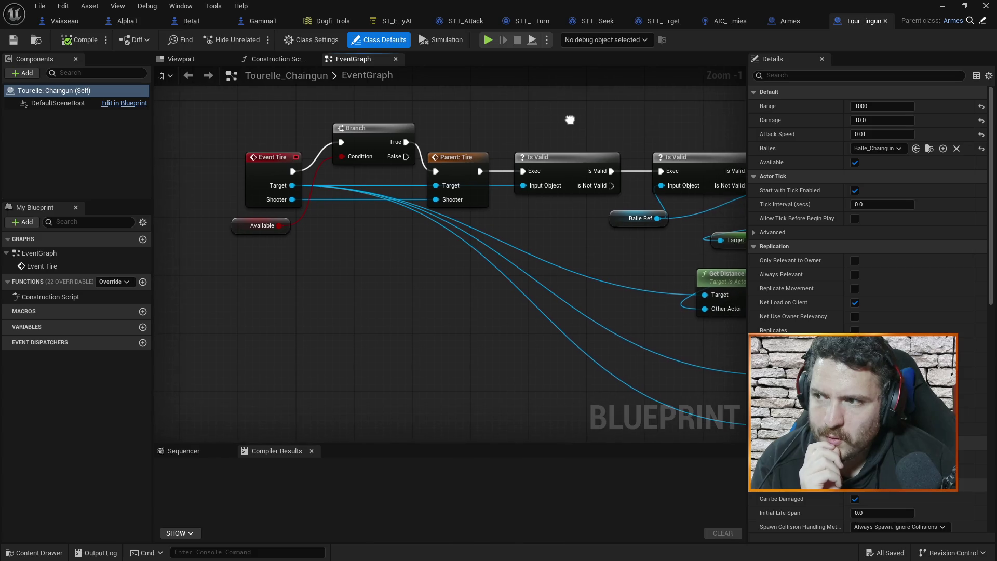
mouse_move(600, 241)
mouse_down()
mouse_move(484, 241)
mouse_move(488, 248)
mouse_up()
drag(486, 213, 463, 213)
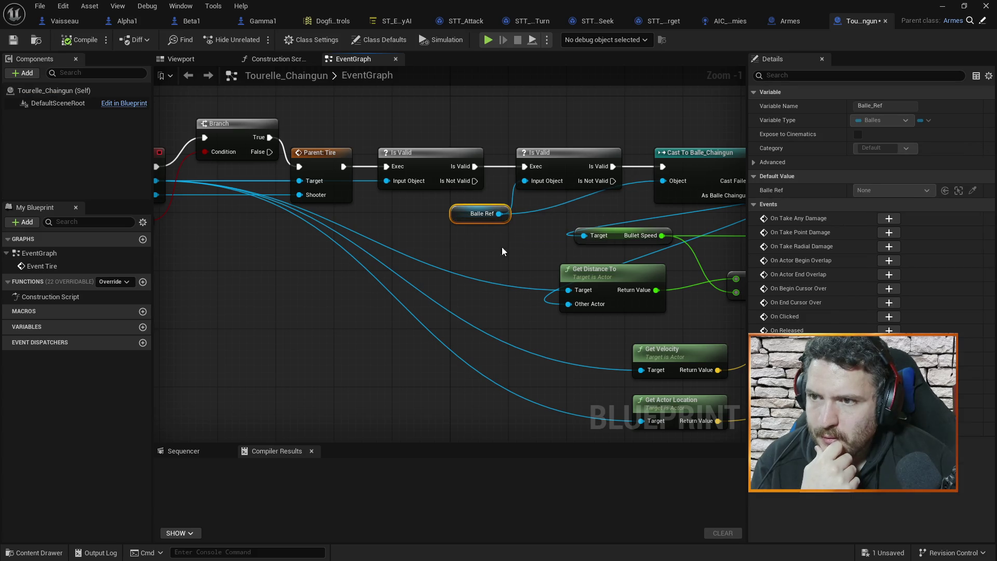
drag(514, 248, 377, 247)
mouse_move(655, 239)
mouse_down()
mouse_move(607, 223)
mouse_move(595, 179)
mouse_up()
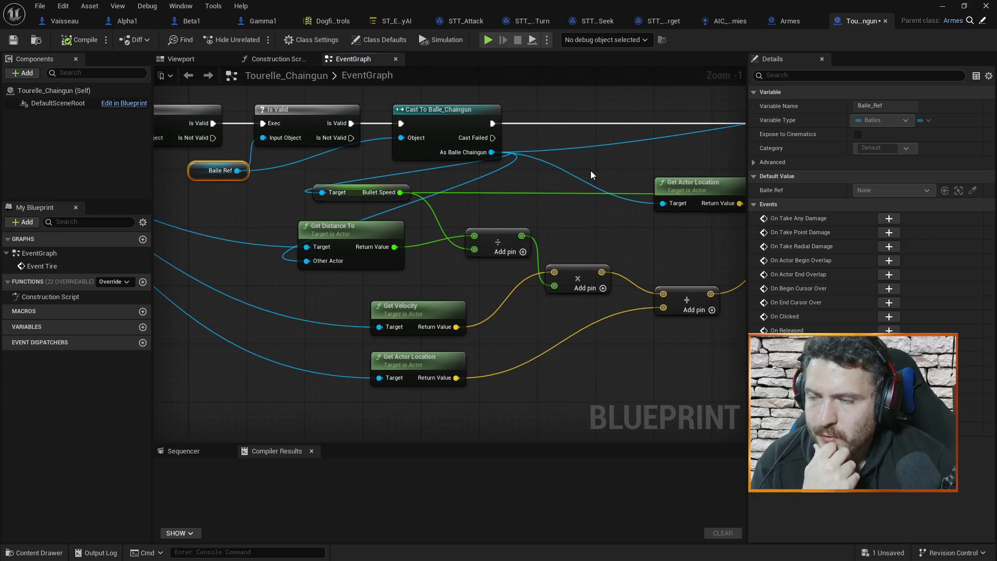
mouse_move(565, 221)
mouse_down()
mouse_move(515, 229)
mouse_move(497, 258)
mouse_move(535, 245)
mouse_up()
mouse_move(564, 199)
mouse_down()
mouse_move(571, 189)
mouse_move(555, 199)
mouse_up()
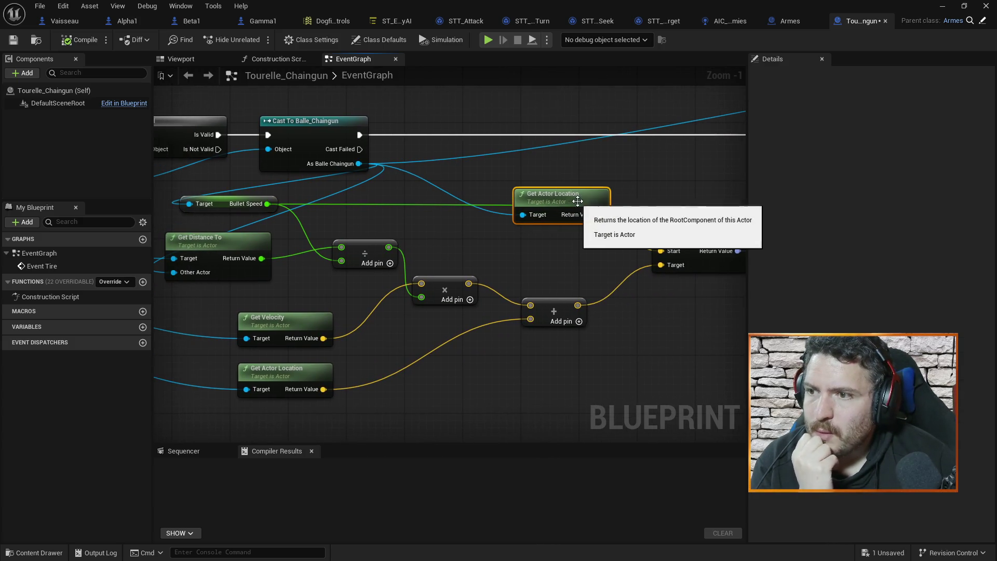
click(540, 250)
drag(454, 249, 467, 223)
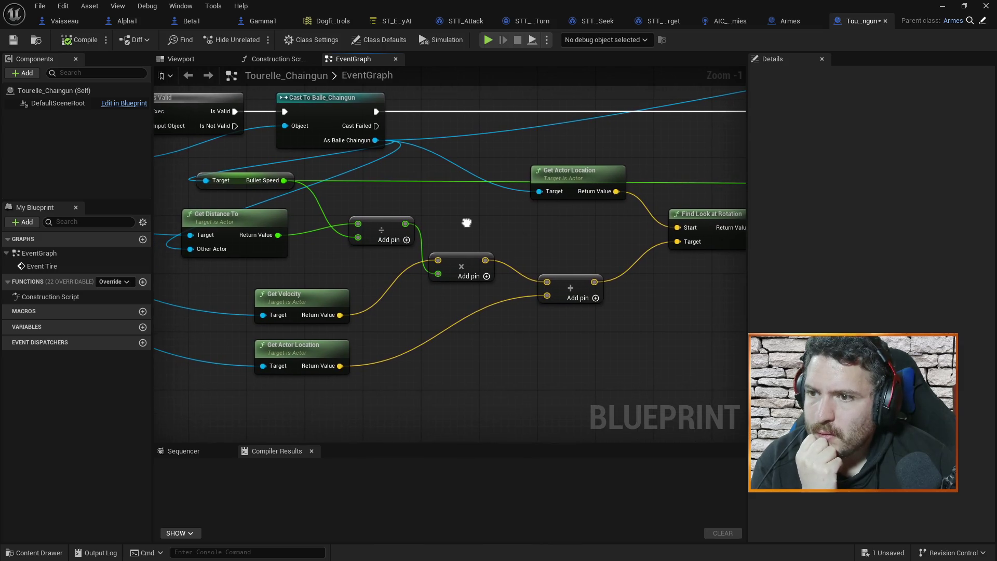
drag(554, 246, 636, 230)
mouse_move(421, 254)
mouse_down()
mouse_move(445, 227)
mouse_move(577, 251)
mouse_move(597, 310)
mouse_up()
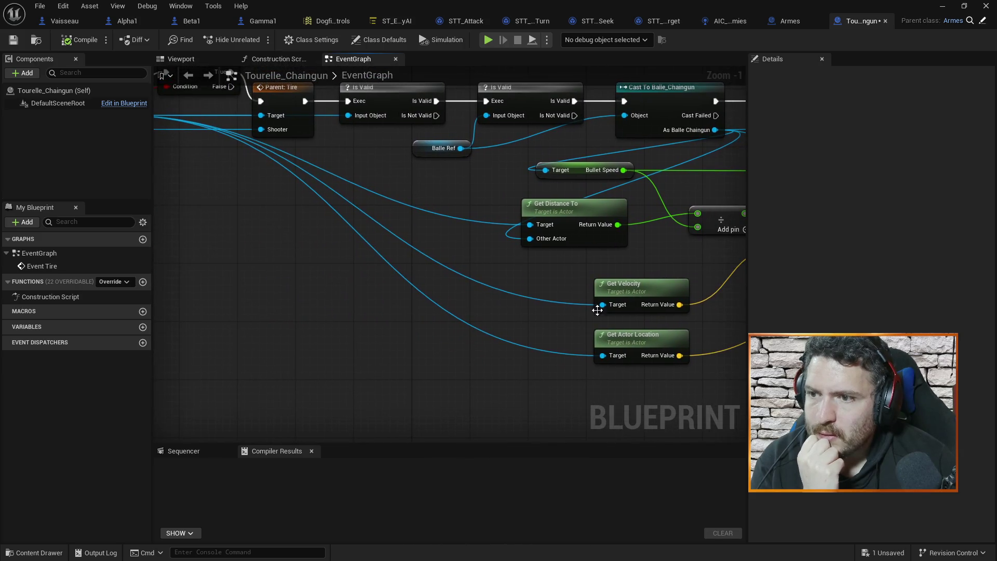
mouse_move(660, 263)
mouse_down()
mouse_move(419, 250)
mouse_move(431, 245)
mouse_up()
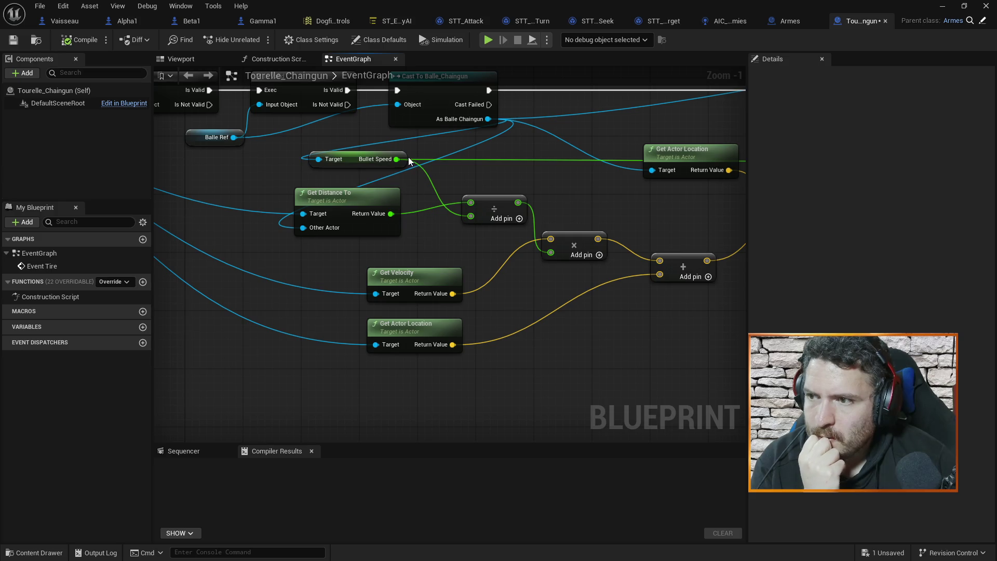
drag(363, 222, 456, 225)
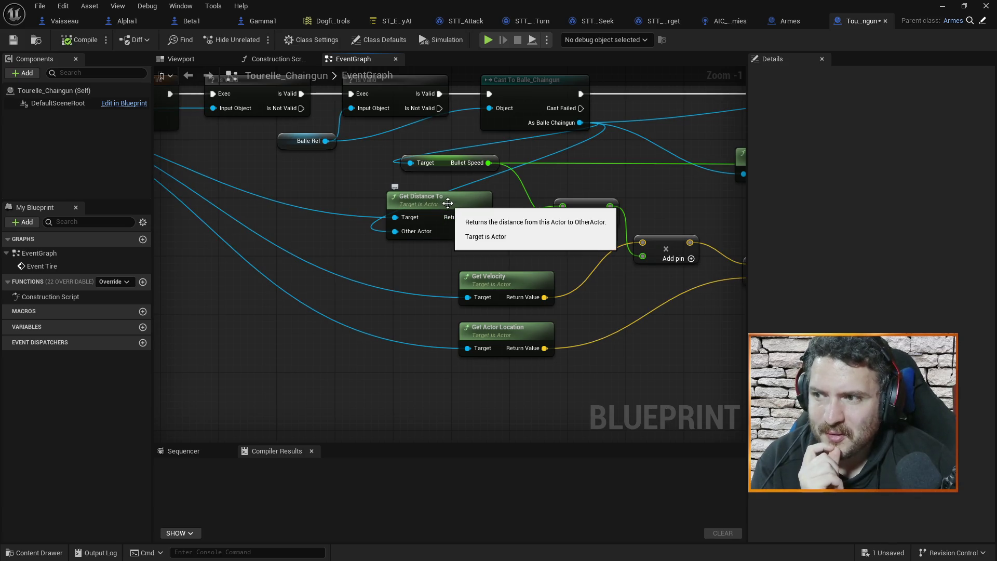
drag(527, 201, 516, 207)
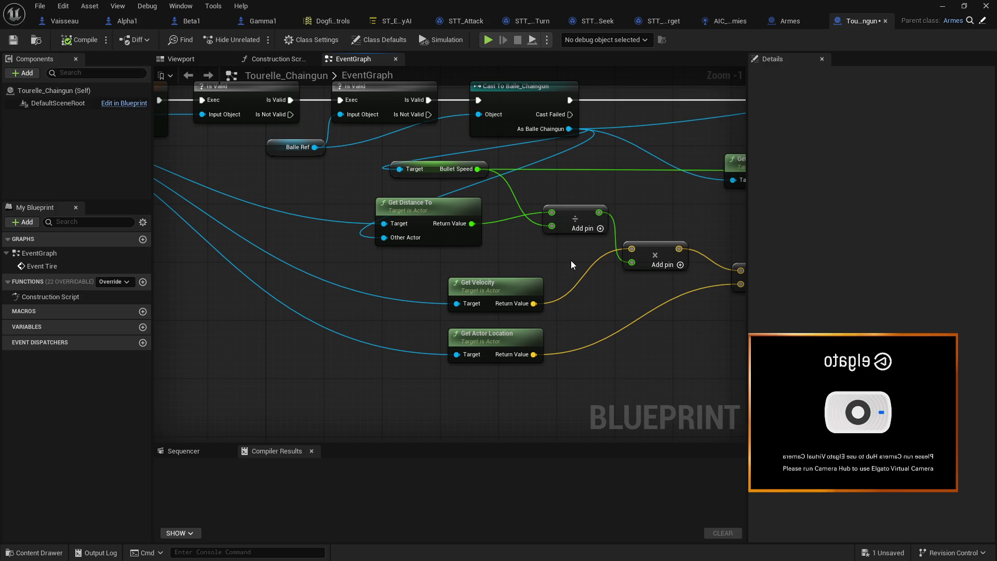
right_click(384, 238)
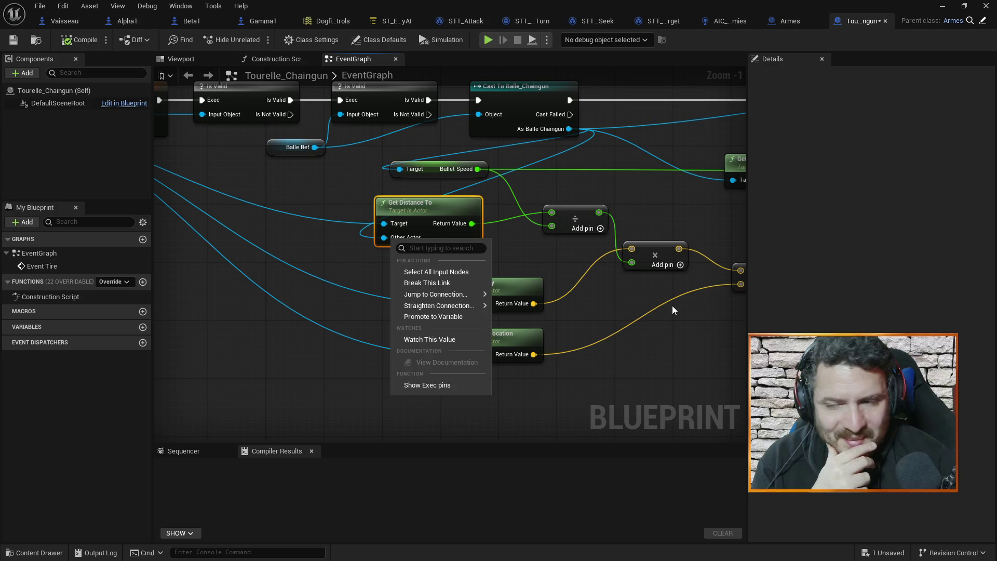
click(606, 301)
mouse_move(605, 301)
mouse_down()
mouse_move(577, 300)
mouse_move(484, 241)
mouse_up()
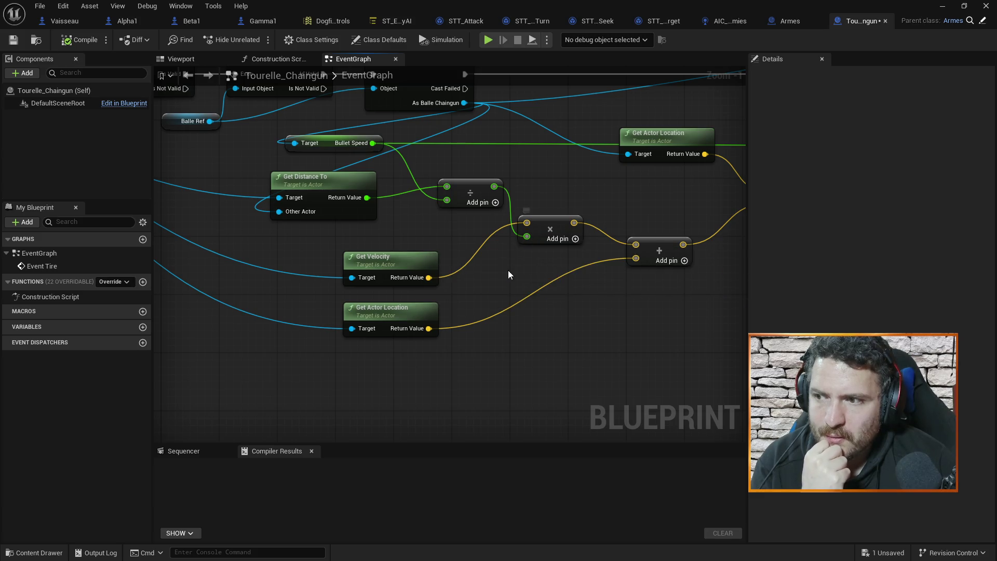
drag(496, 286, 498, 262)
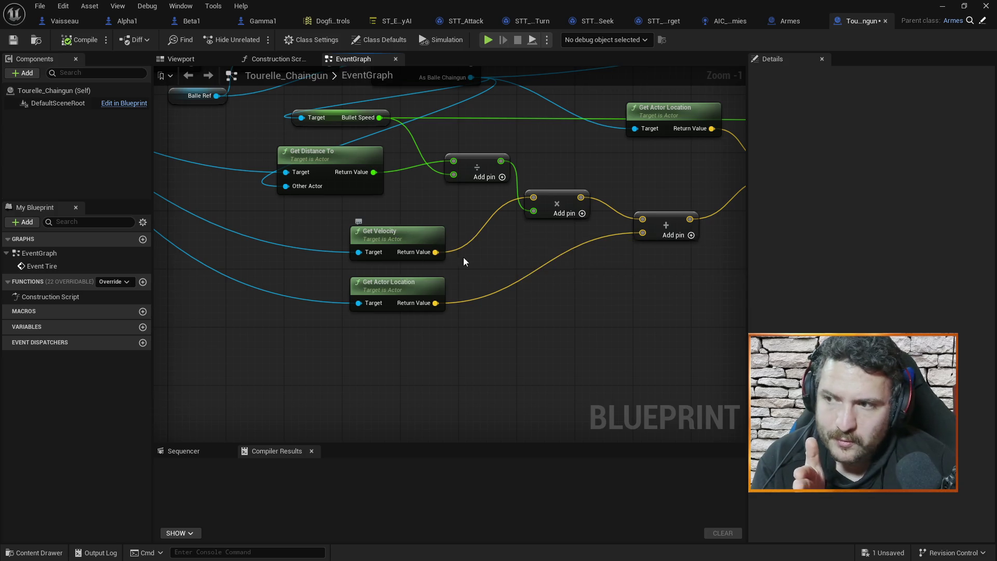
drag(474, 263, 464, 266)
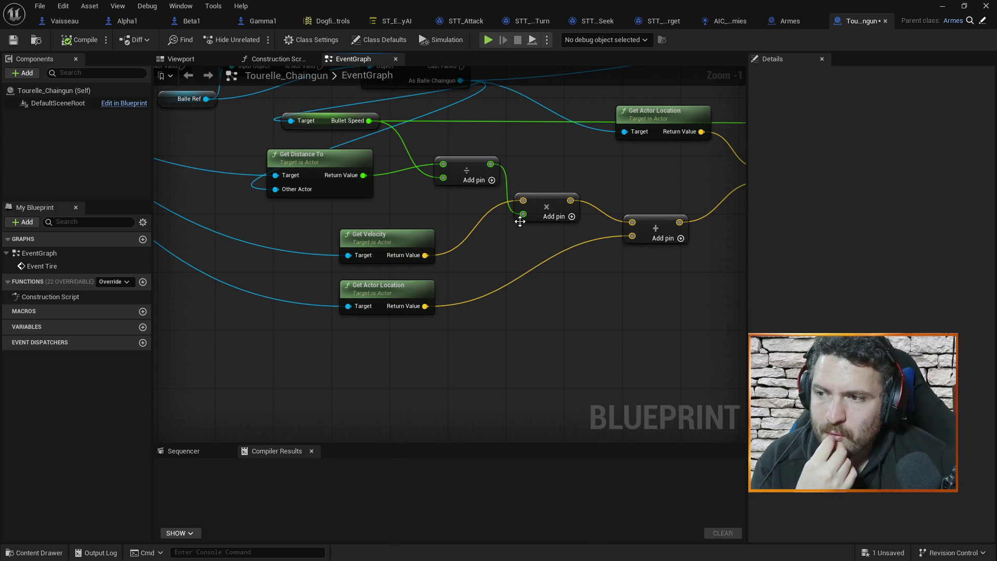
drag(516, 238, 504, 232)
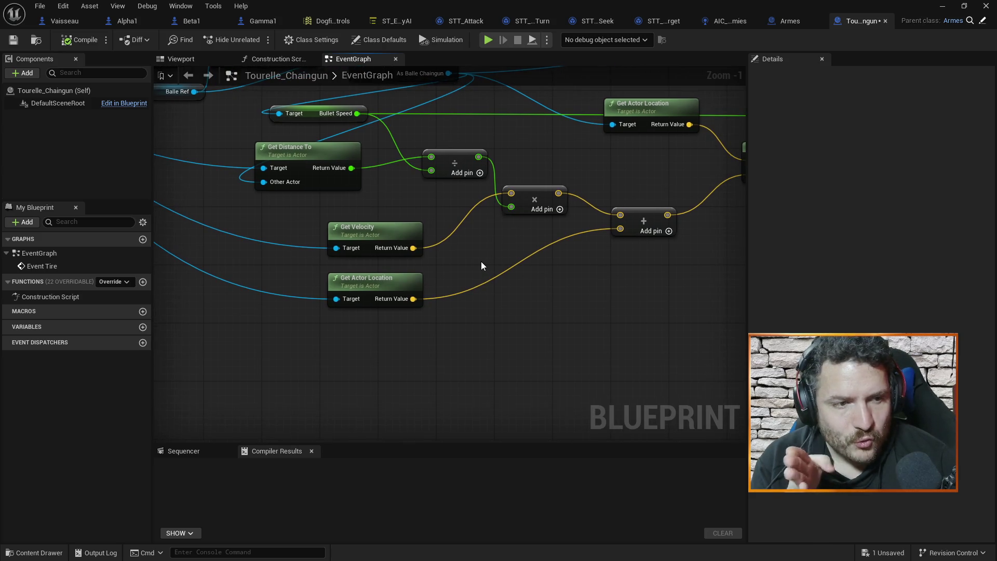
mouse_move(515, 253)
mouse_down()
mouse_move(459, 260)
mouse_move(504, 260)
mouse_move(544, 233)
mouse_up()
drag(575, 201, 520, 214)
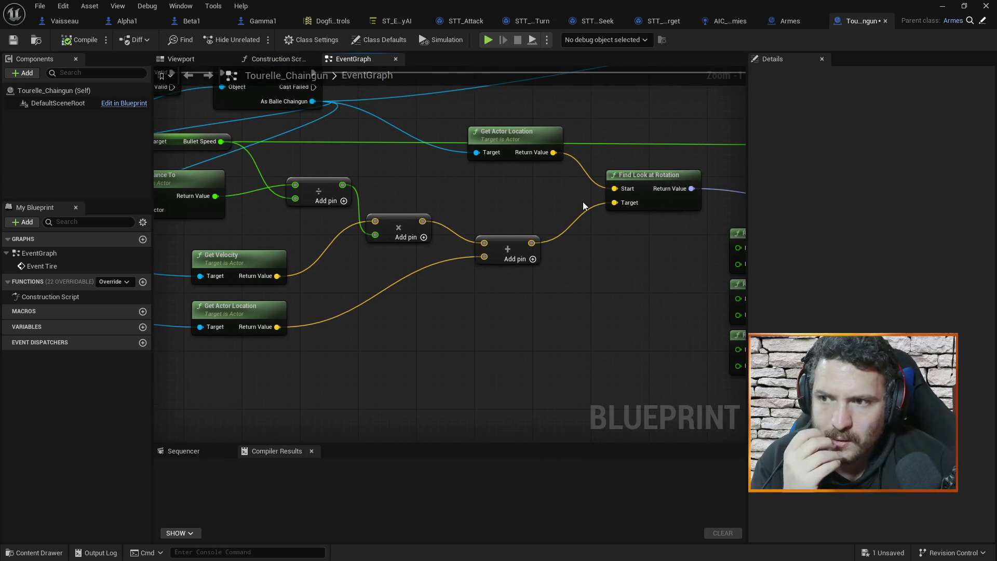
drag(577, 203, 554, 200)
mouse_move(650, 160)
mouse_down()
mouse_move(672, 164)
mouse_move(428, 178)
mouse_up()
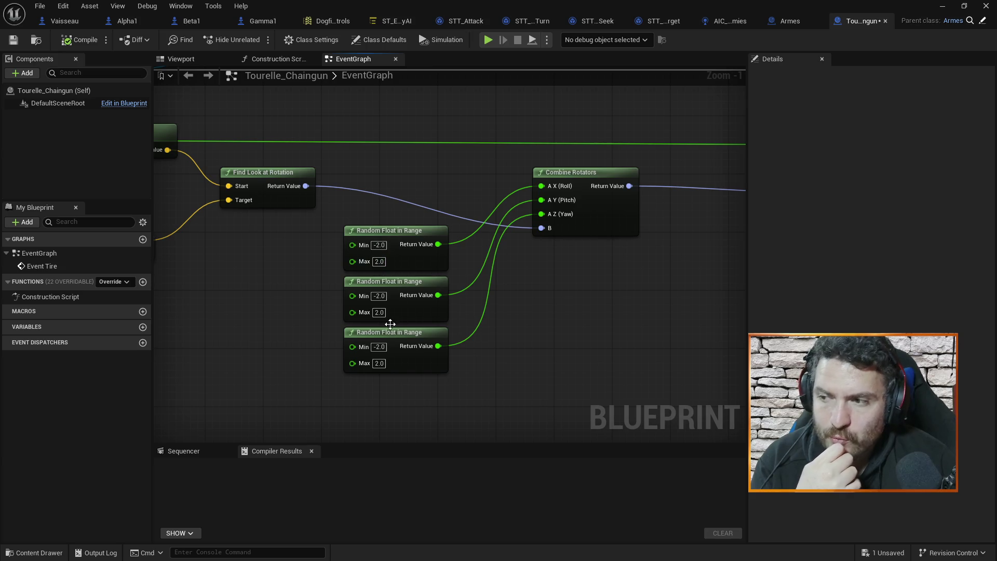
mouse_move(582, 321)
mouse_down()
mouse_move(534, 334)
mouse_move(478, 315)
mouse_up()
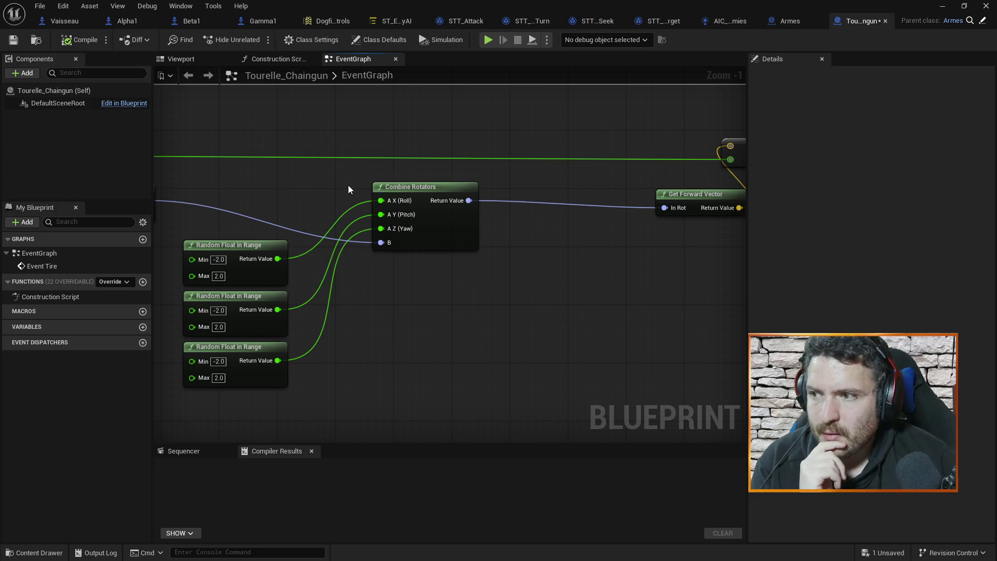
drag(549, 176, 456, 187)
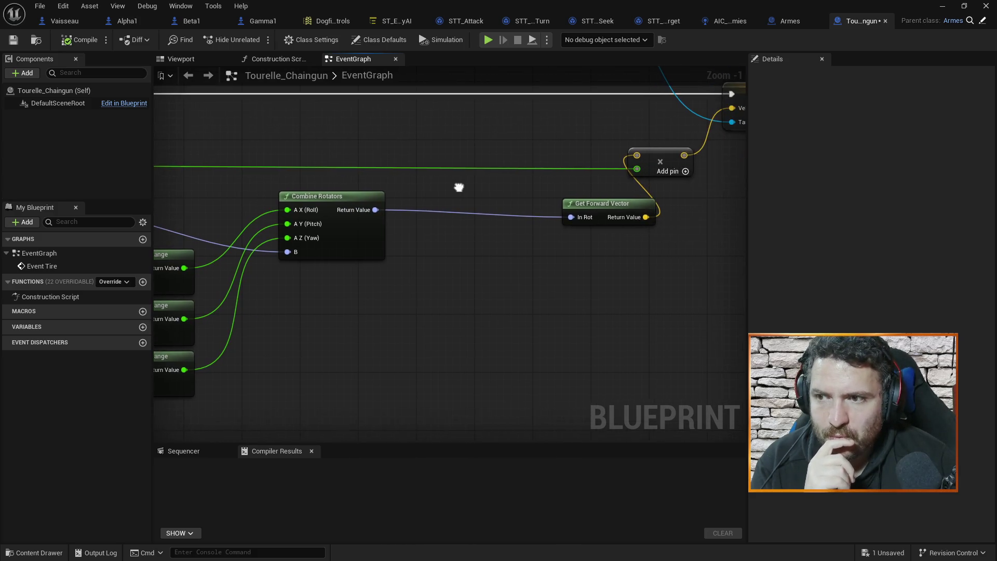
drag(649, 150, 564, 193)
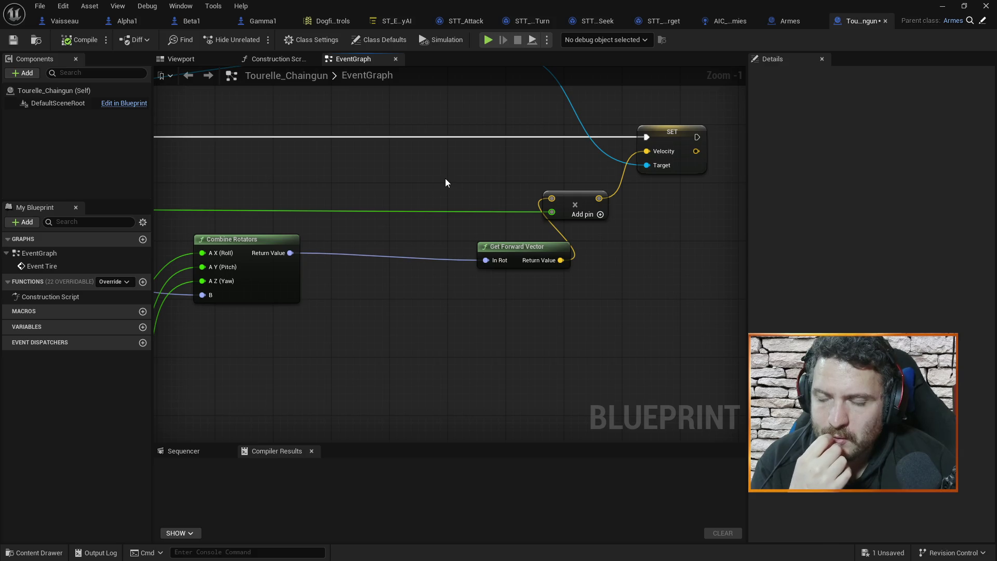
mouse_move(467, 182)
mouse_down()
mouse_move(516, 173)
mouse_move(385, 177)
mouse_move(491, 187)
mouse_move(381, 218)
mouse_move(538, 194)
mouse_move(592, 197)
mouse_move(564, 163)
mouse_up()
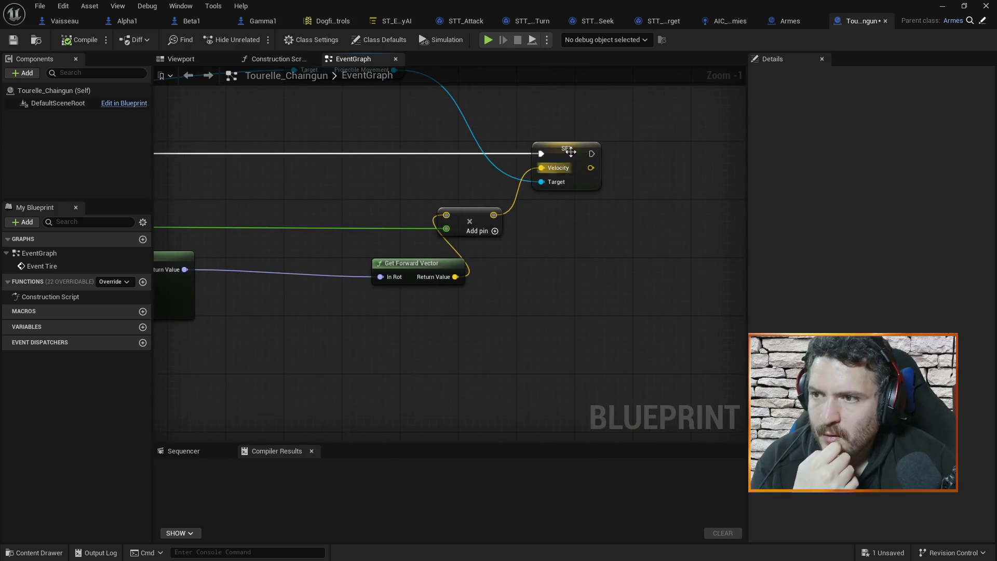
drag(522, 123, 551, 206)
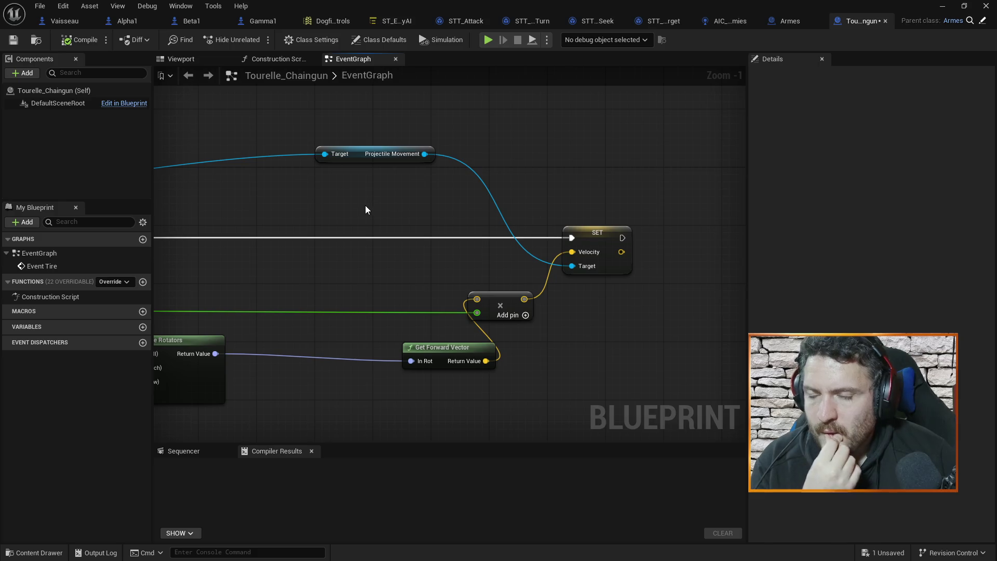
mouse_move(286, 213)
mouse_down()
mouse_move(451, 201)
mouse_move(325, 195)
mouse_up()
click(643, 216)
Add a breakpoint on the SET Velocity node and start playing TestMapRealv2True.
key(F9)
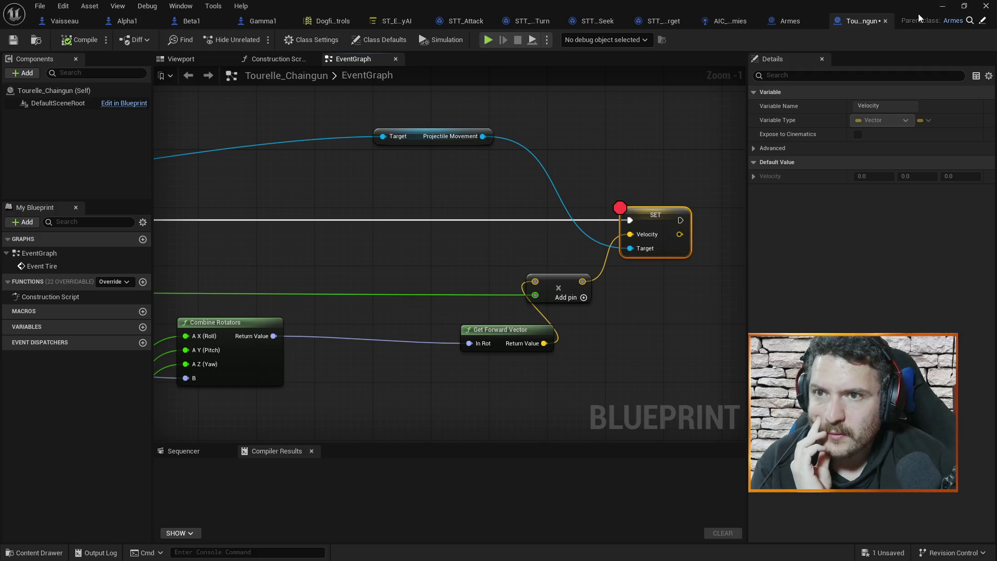
click(941, 7)
click(262, 44)
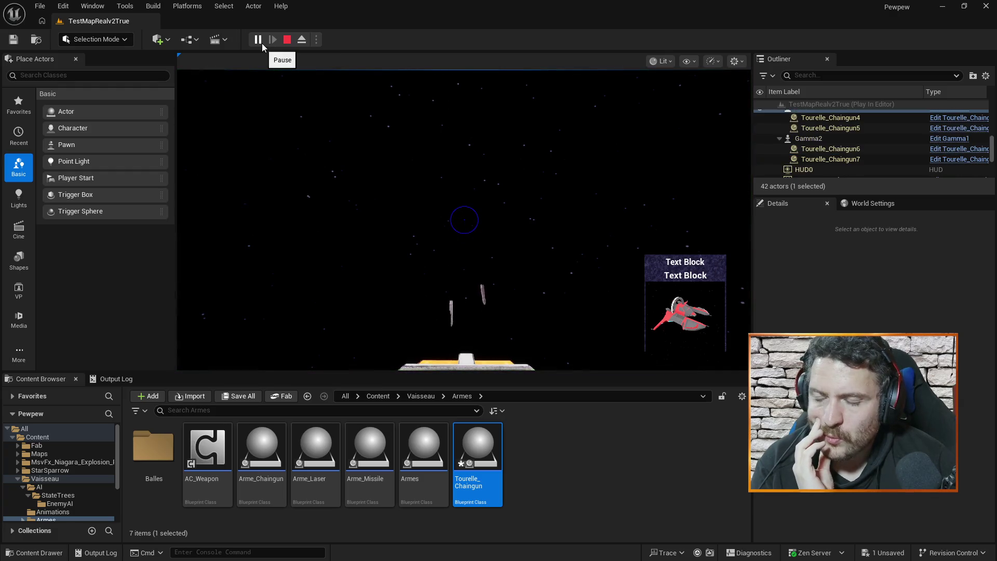
Watch the turrets in the running game, then end the play session with Esc.
click(264, 93)
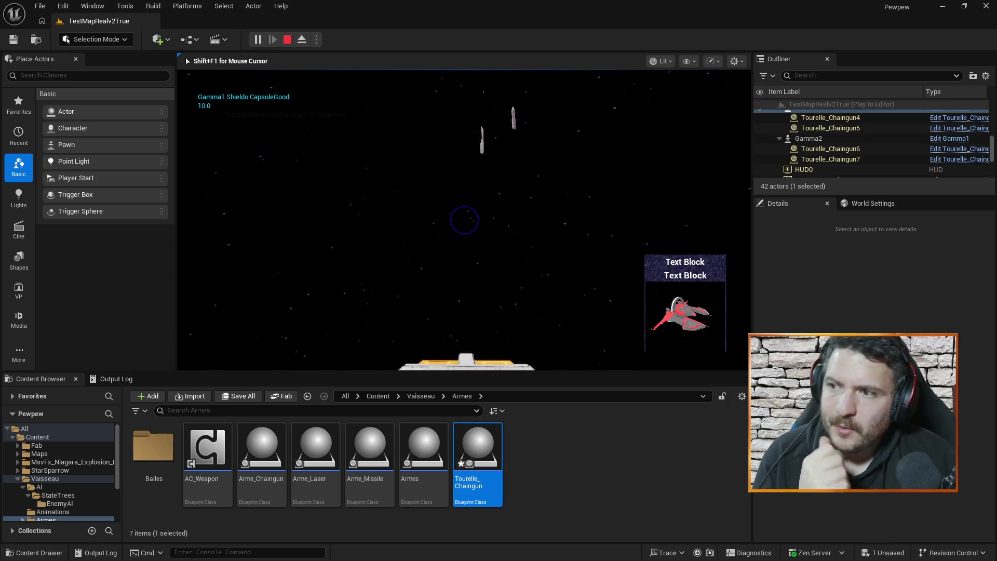
key(Escape)
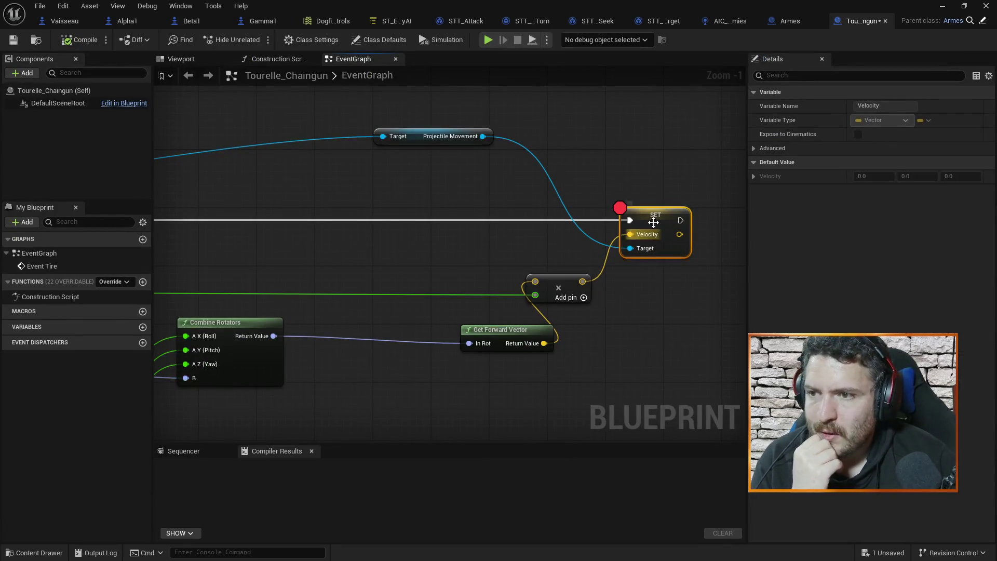
Put a breakpoint on the Branch node after Event Tire and start simulating.
scroll(476, 221, down, 3)
mouse_move(412, 204)
mouse_down()
mouse_move(507, 216)
mouse_move(626, 211)
mouse_up()
drag(450, 134, 554, 151)
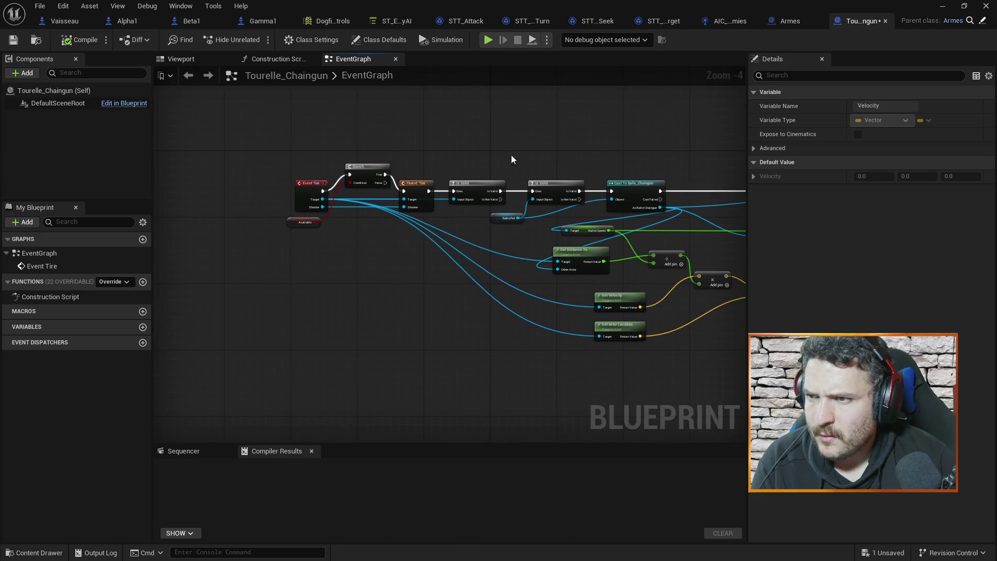
scroll(504, 161, up, 2)
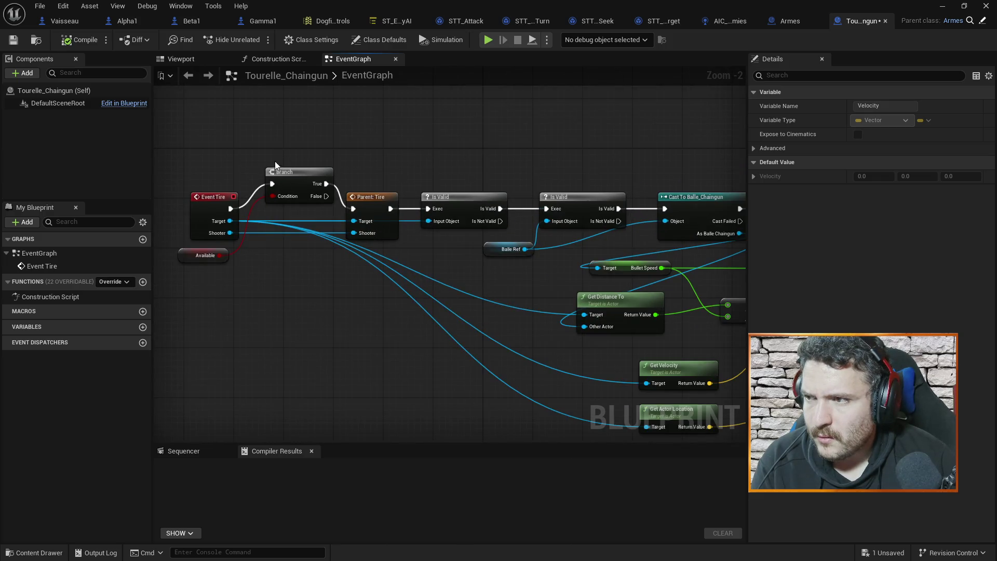
click(285, 178)
key(F9)
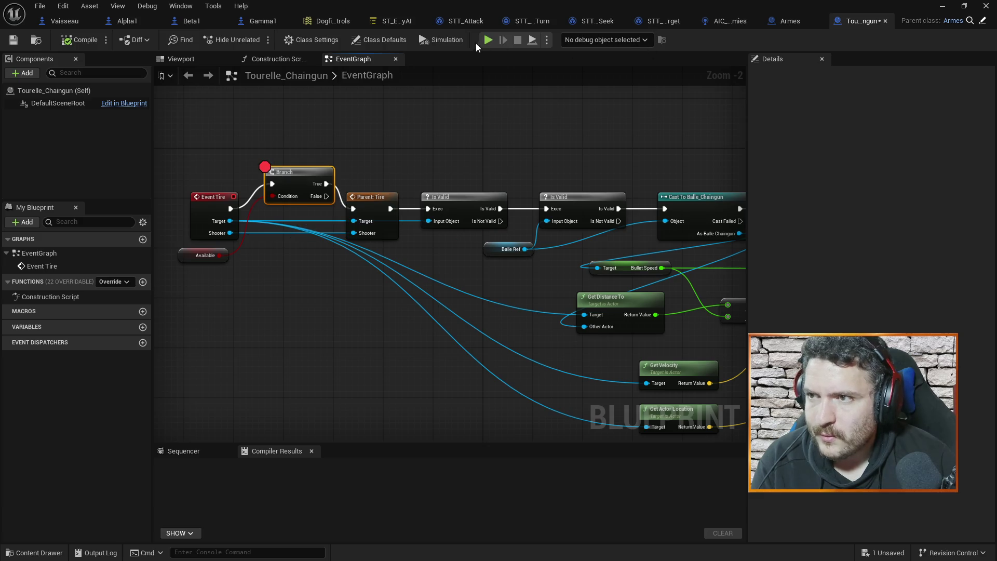
click(484, 42)
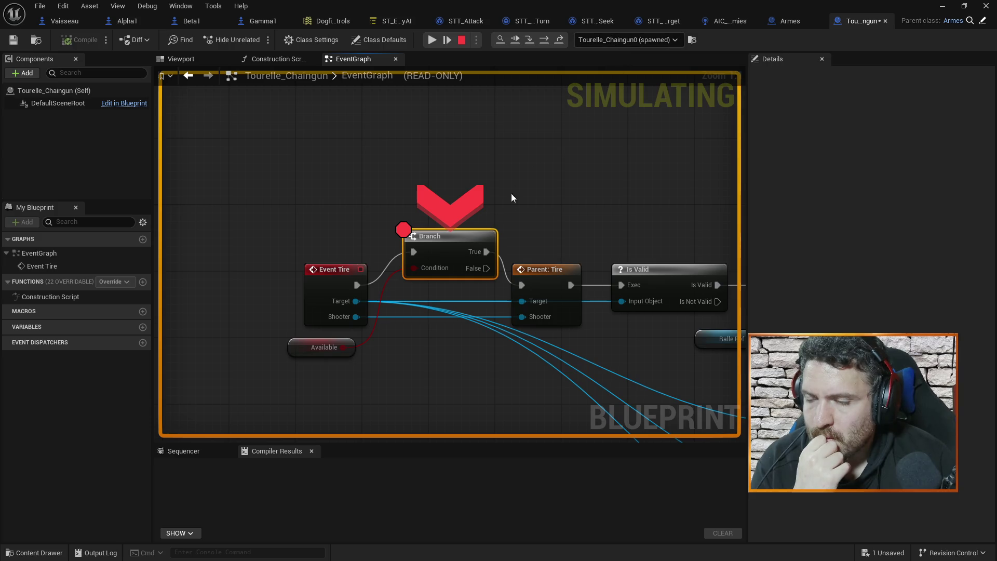
Confirm the Branch's Available condition is True, then step into Armes' Tire event.
click(428, 44)
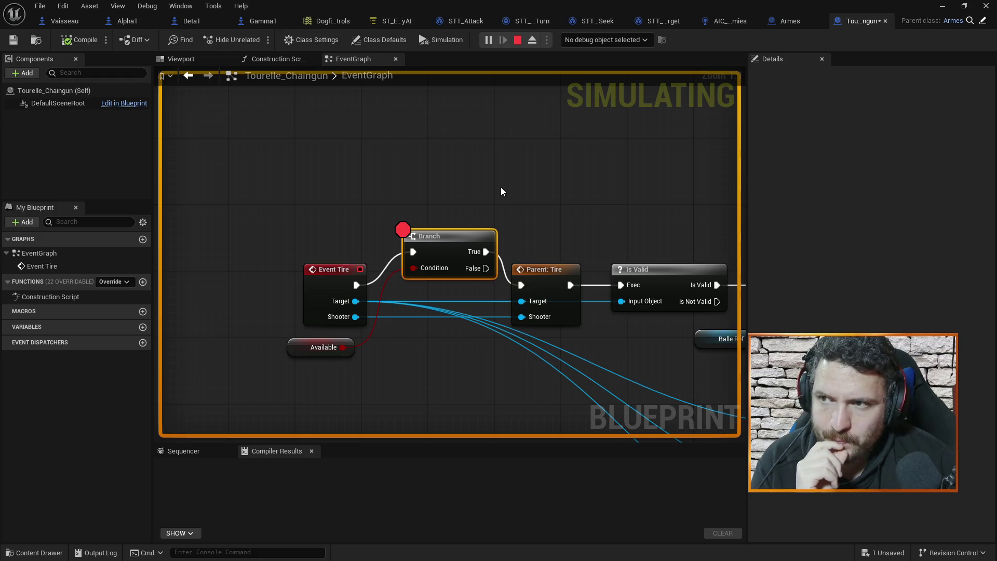
click(942, 6)
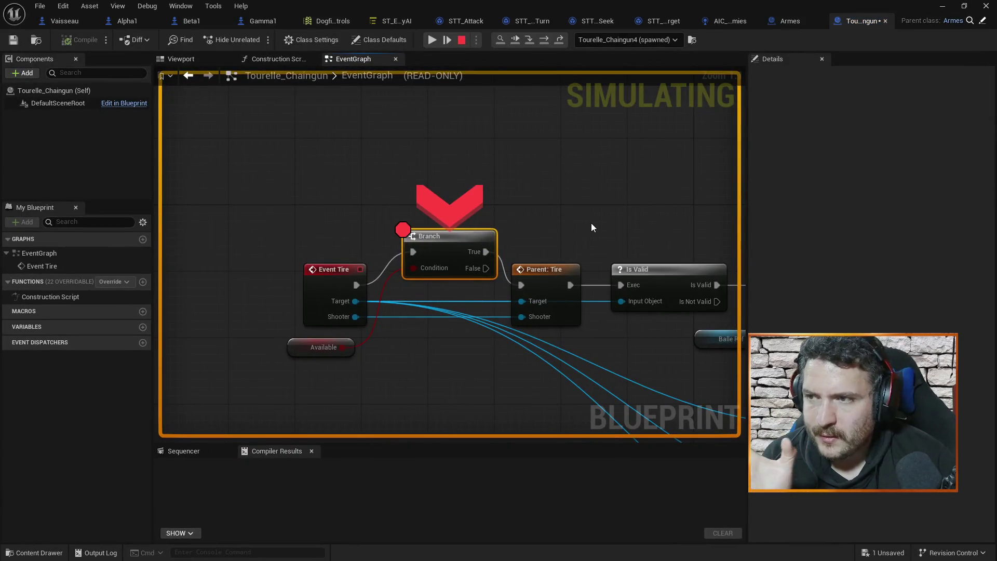
mouse_move(411, 268)
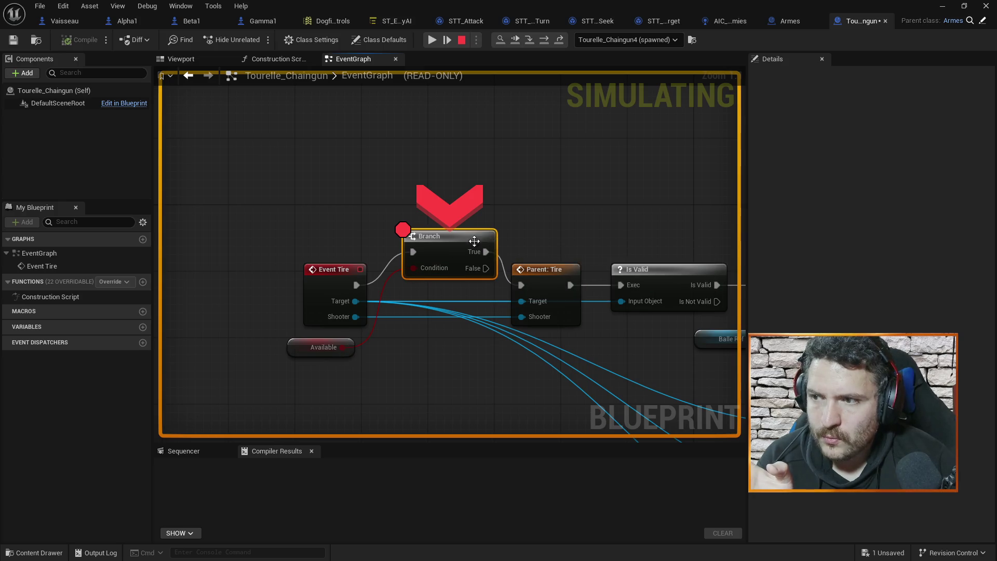
click(447, 40)
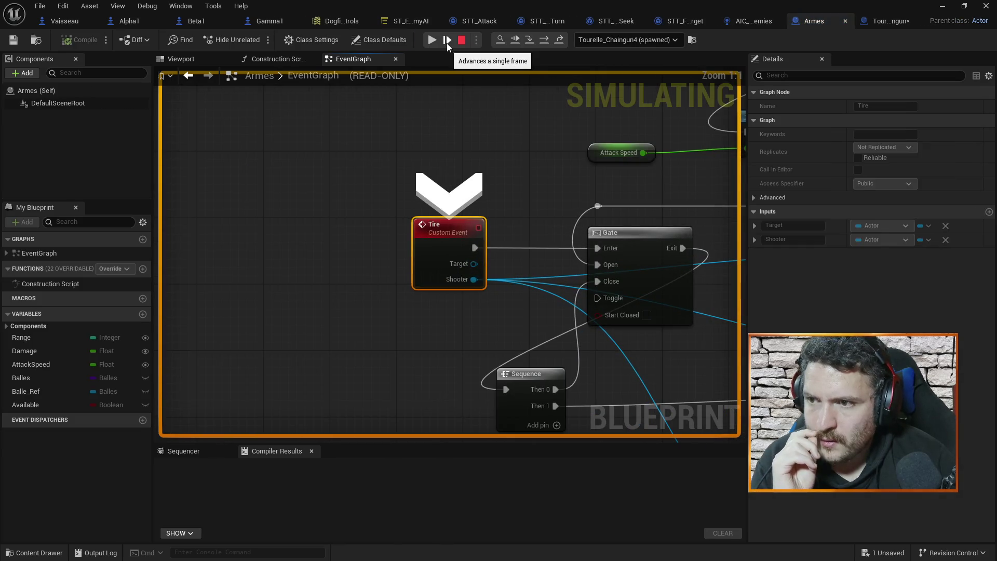
Step through the Armes Gate and DoOnce macros back out to the Sequence node.
click(447, 42)
click(447, 43)
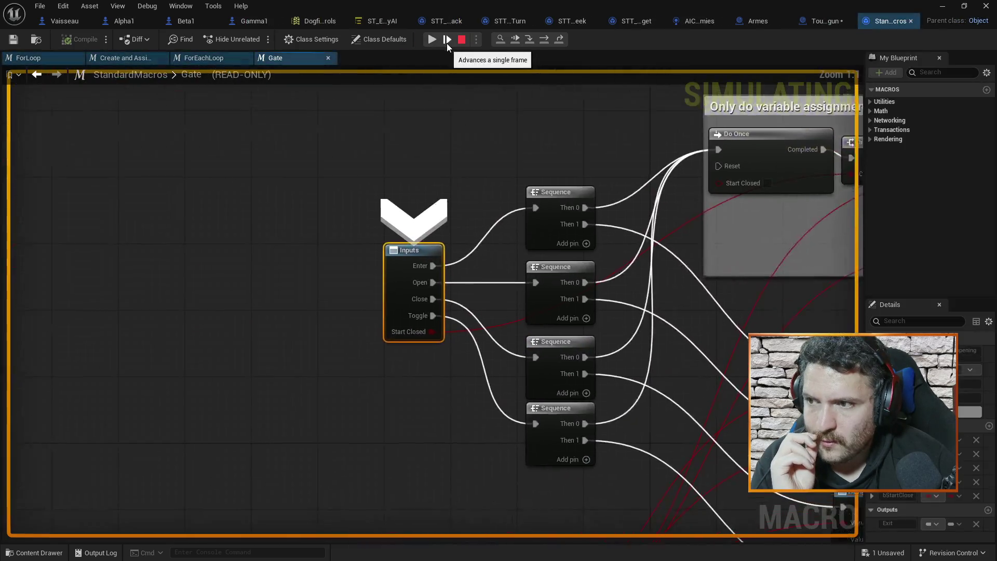
click(446, 43)
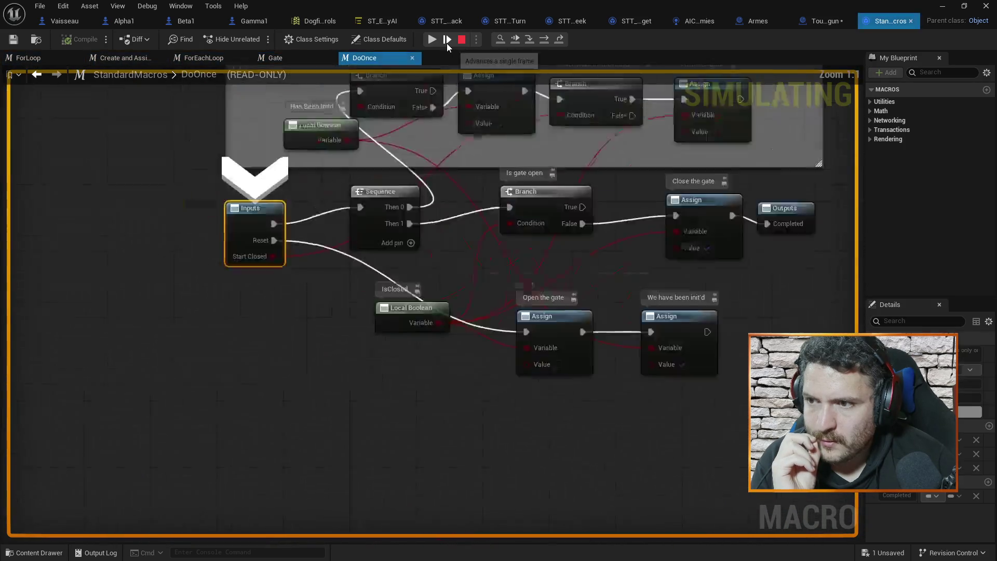
click(447, 43)
click(446, 43)
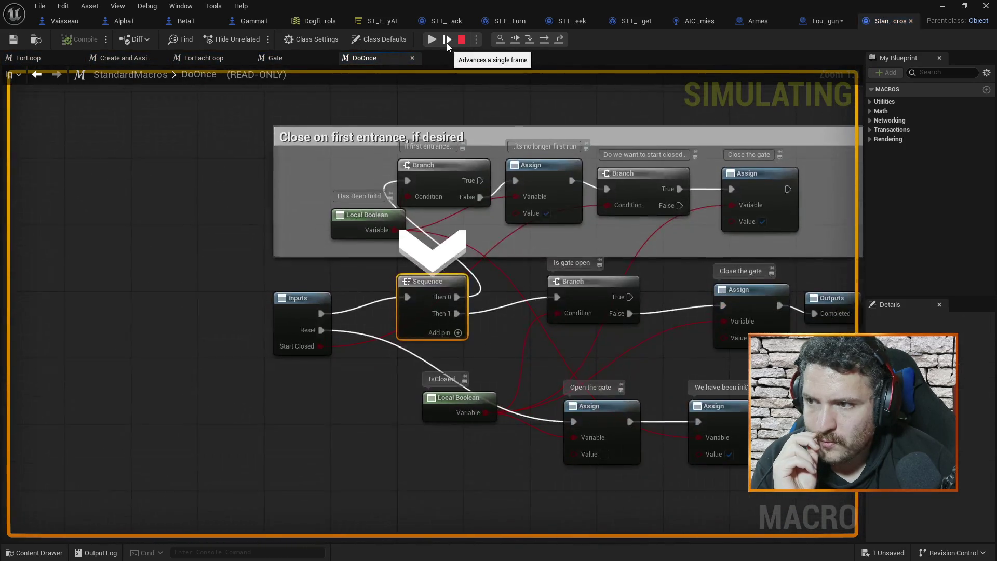
click(447, 42)
click(446, 43)
click(446, 43)
click(447, 43)
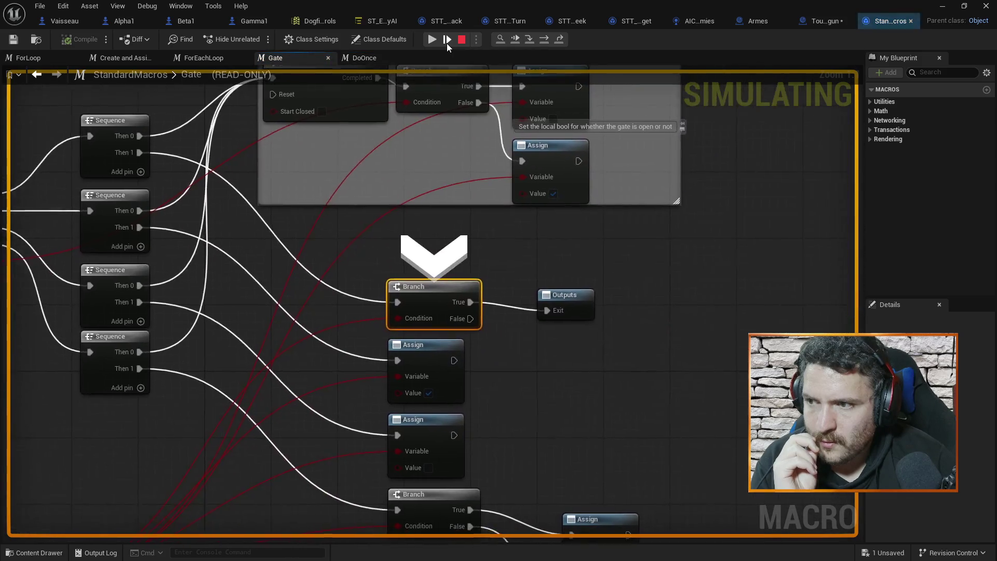
click(447, 43)
click(446, 43)
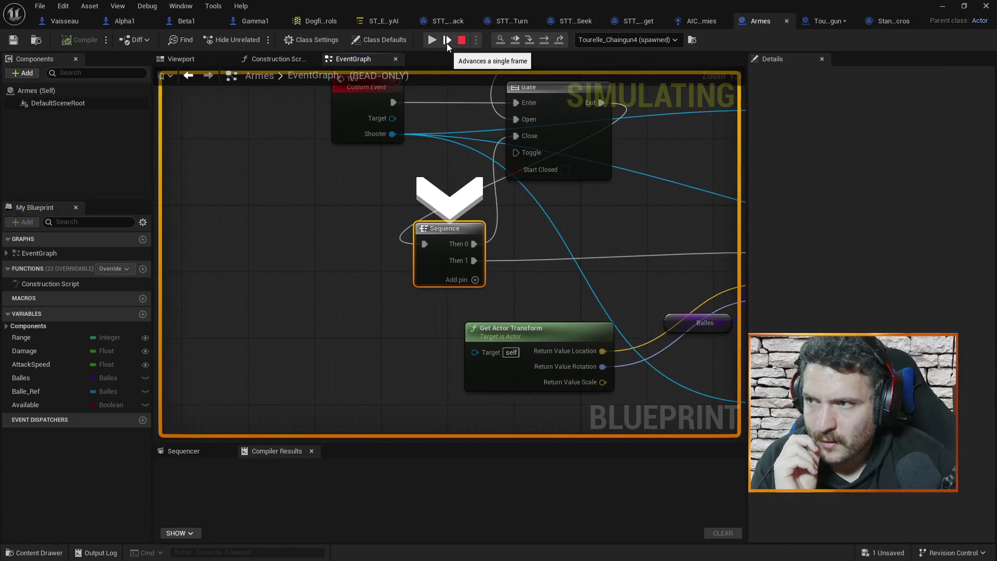
Step through the Gate and DoOnce macros again until the SpawnActor node runs.
click(447, 42)
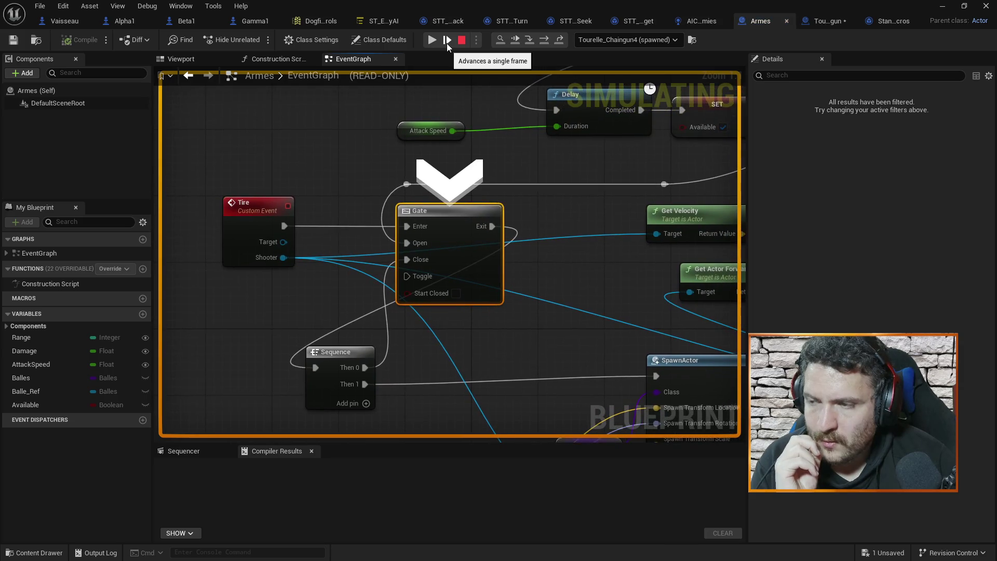
click(447, 42)
click(447, 42)
click(446, 43)
click(447, 43)
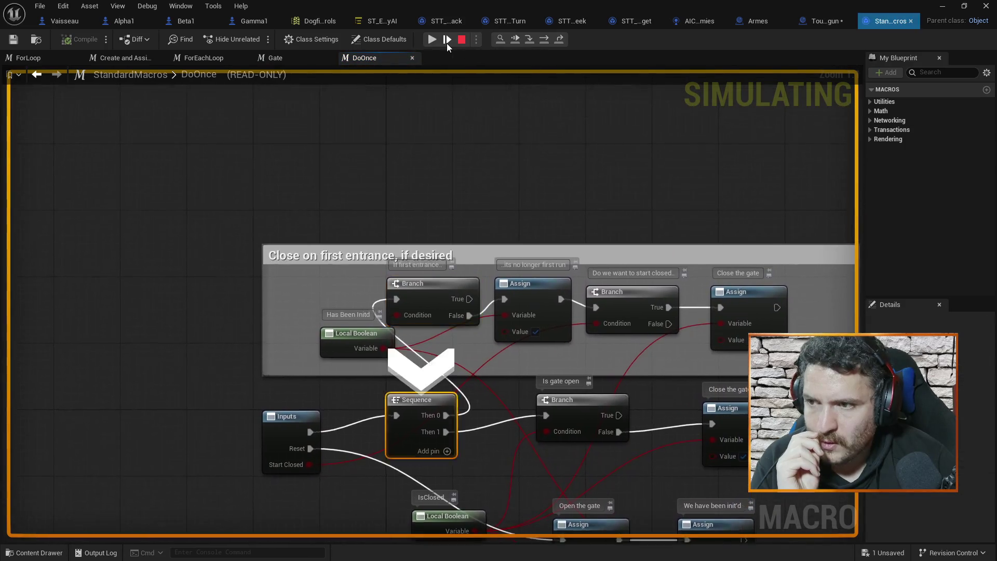
click(447, 43)
click(447, 43)
click(446, 43)
click(447, 43)
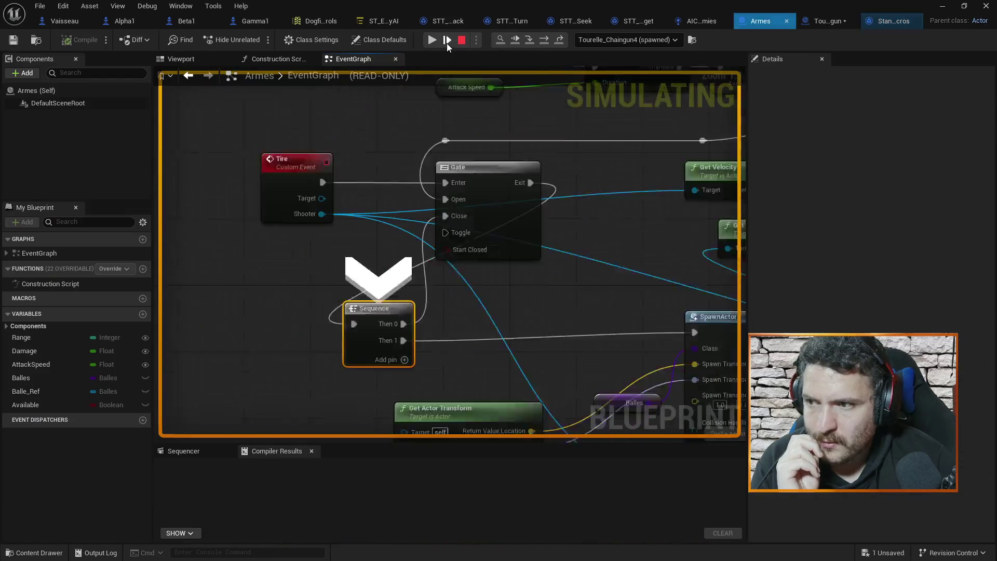
click(446, 43)
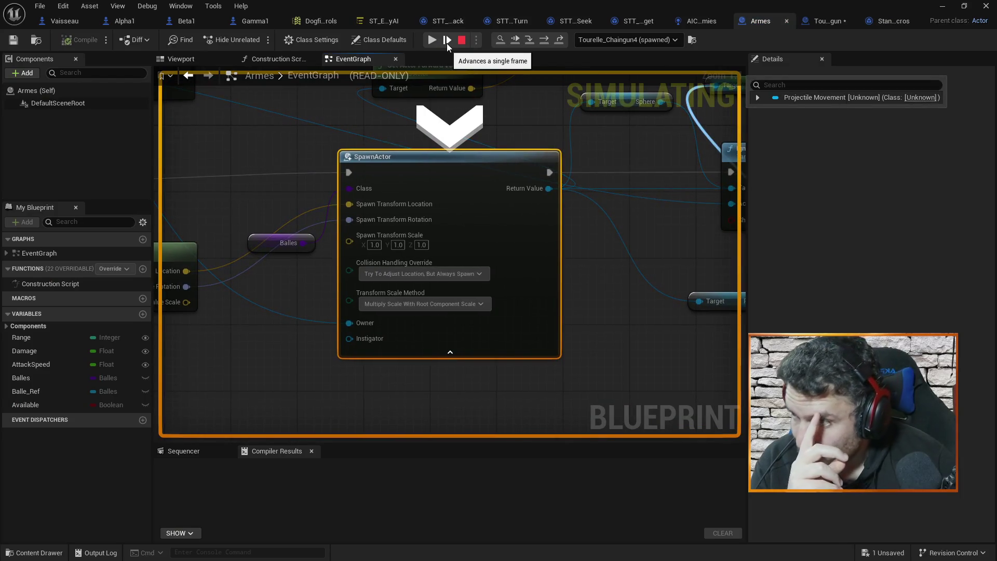
Inspect Get Actor Transform beside SpawnActor, then advance into Balle_Chaingun's BeginPlay.
mouse_move(264, 151)
mouse_down()
mouse_move(309, 140)
mouse_move(455, 143)
mouse_up()
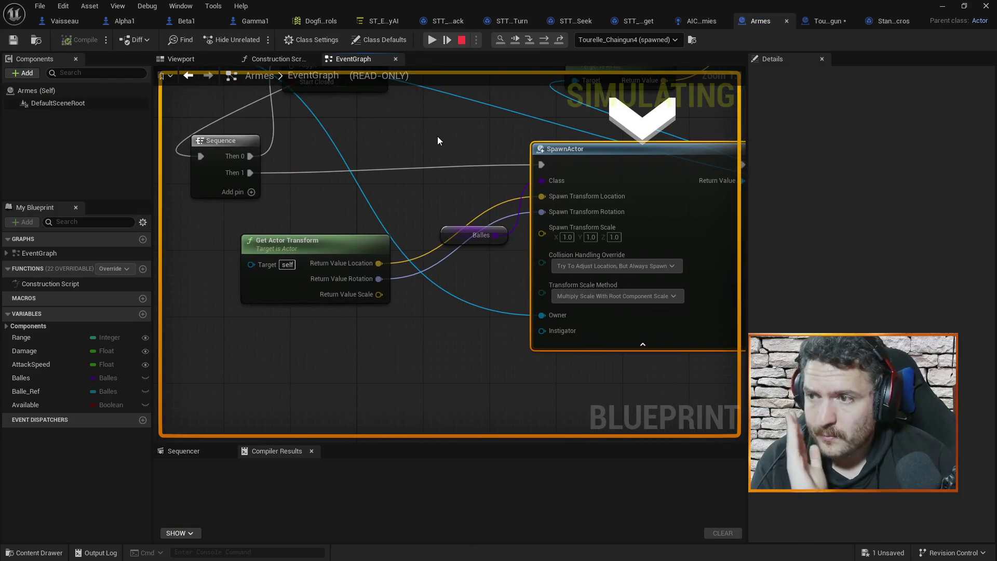
mouse_move(373, 263)
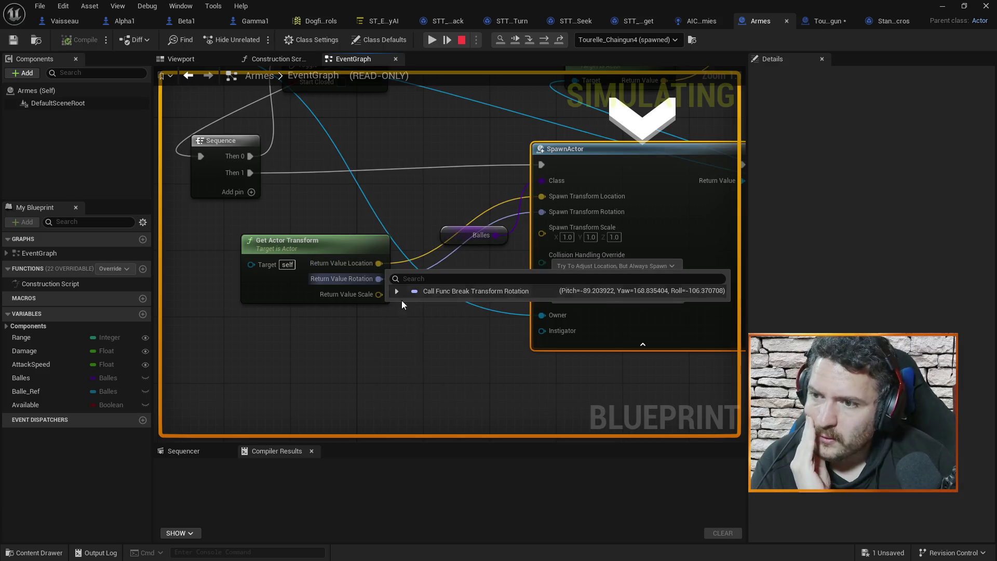
drag(494, 373, 414, 383)
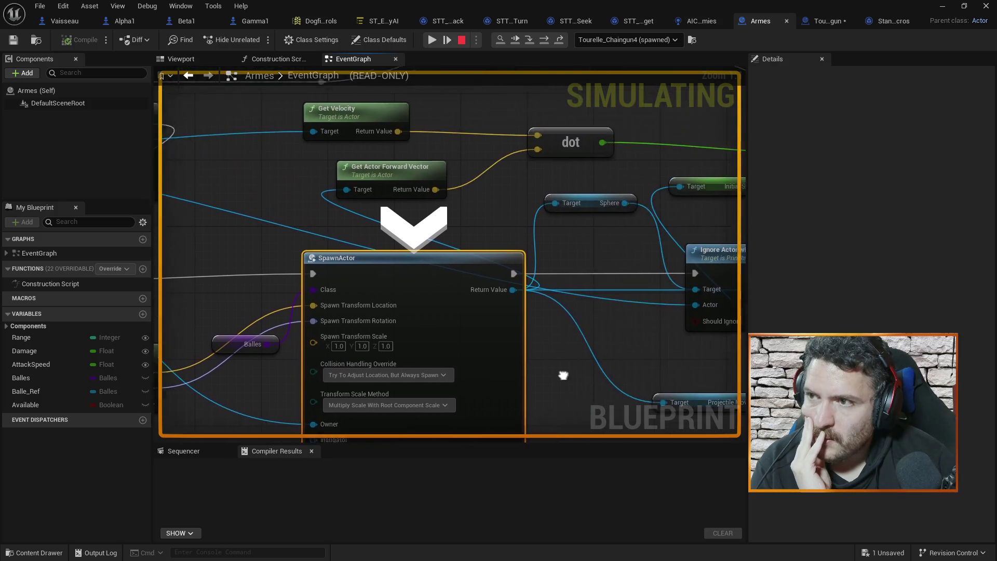
click(450, 39)
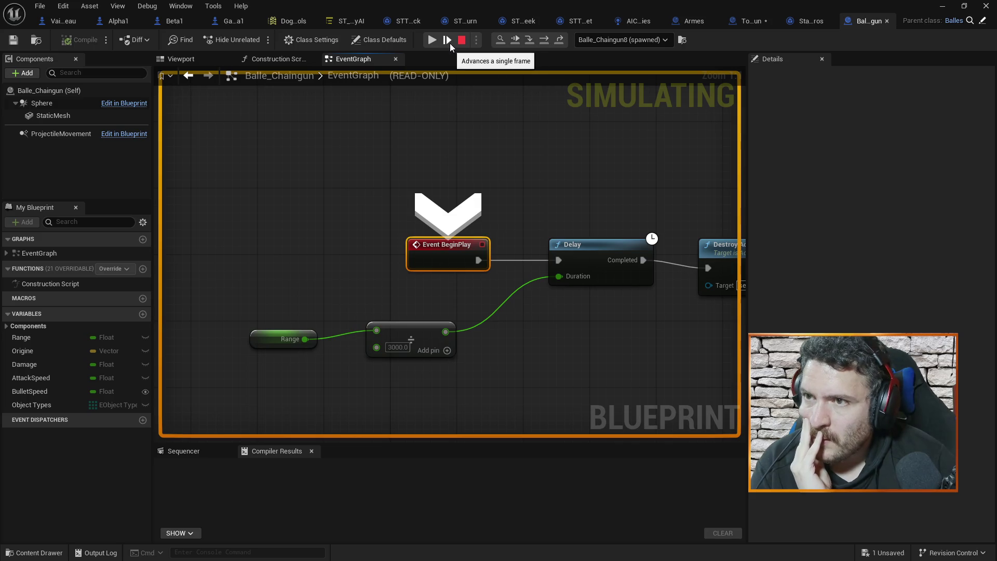
Read the bullet's Delay duration as 0.333333 (Range/3000), then step back to Armes' SET Initial Speed.
click(450, 39)
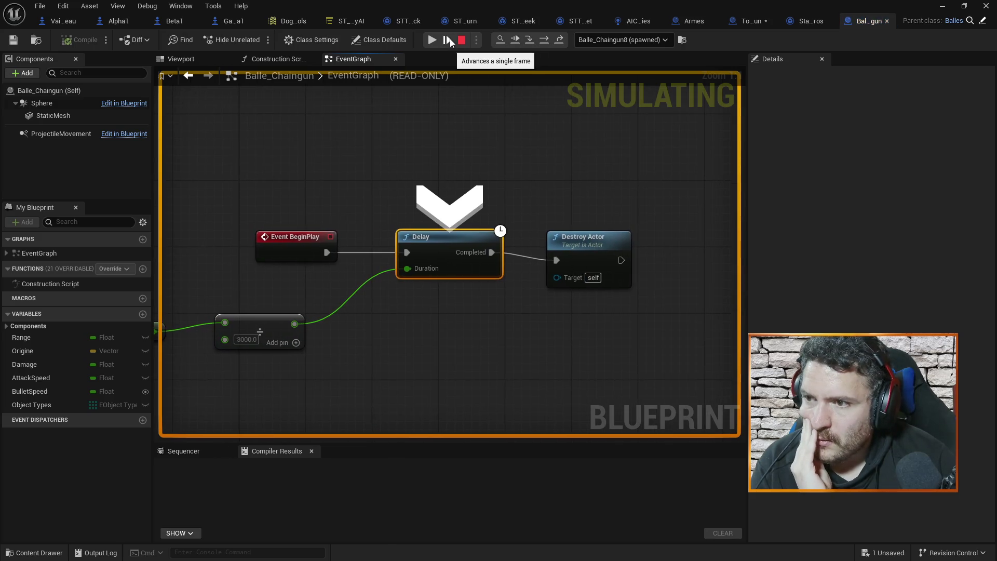
drag(239, 346, 368, 291)
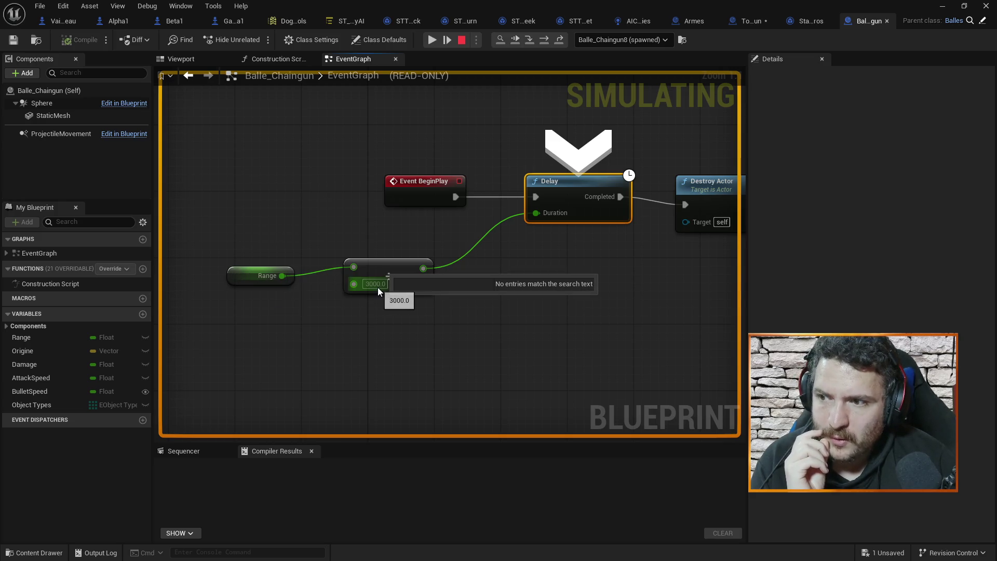
mouse_move(562, 222)
drag(619, 273, 539, 298)
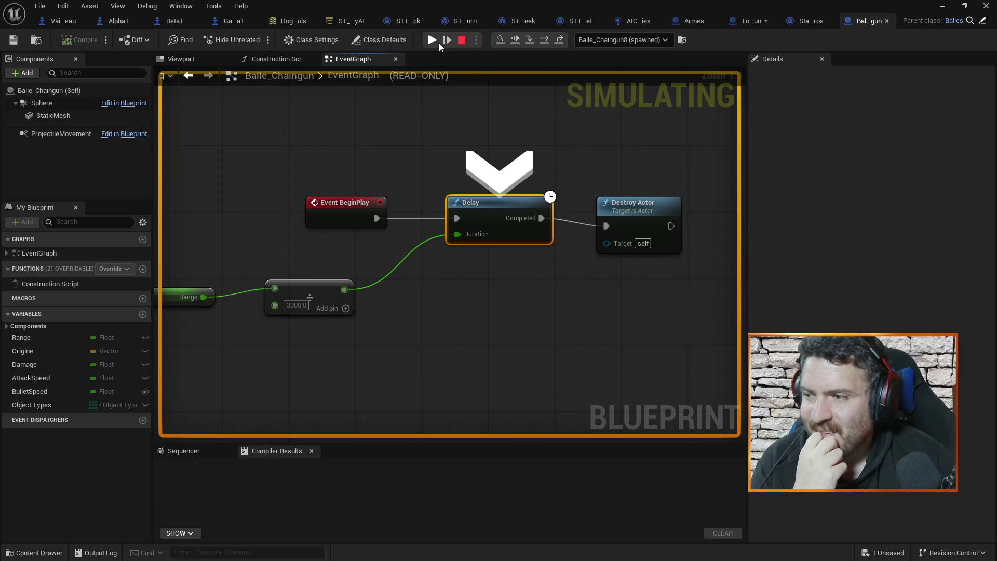
drag(341, 127, 425, 120)
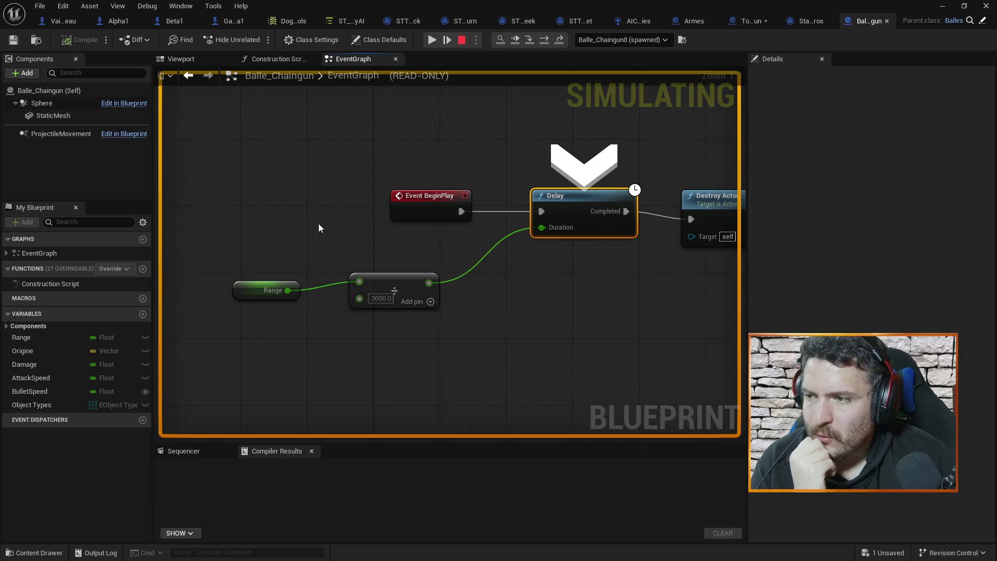
click(447, 43)
click(447, 41)
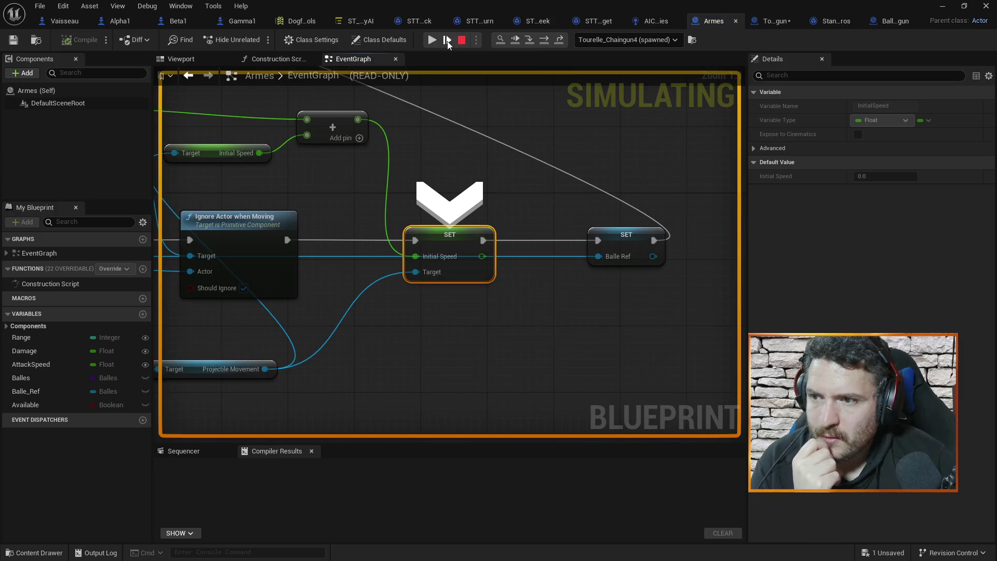
Step past SET Balle Ref and the weapon's Delay back to the turret's Is Valid check, inspecting Event Tire pins.
click(447, 42)
click(450, 42)
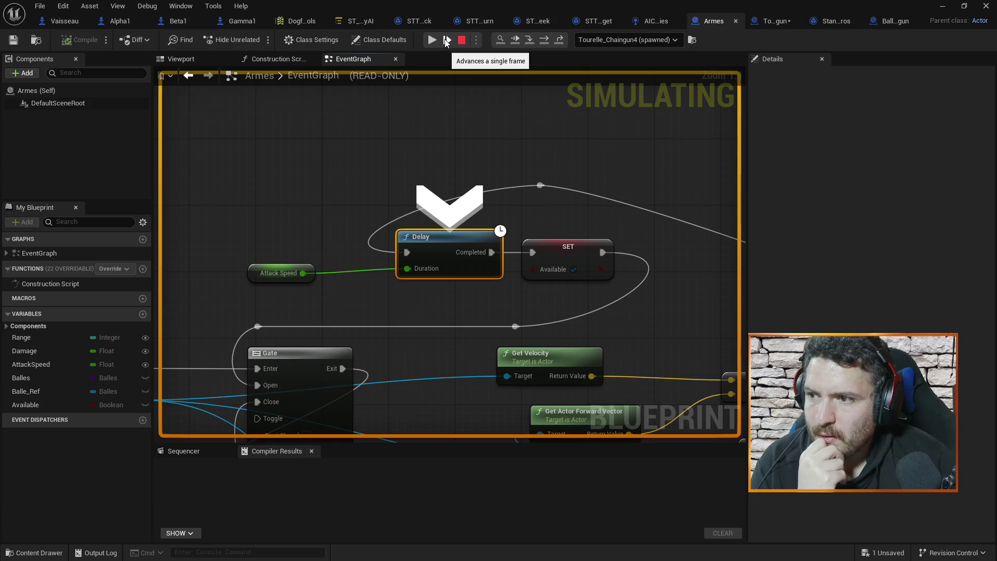
click(445, 42)
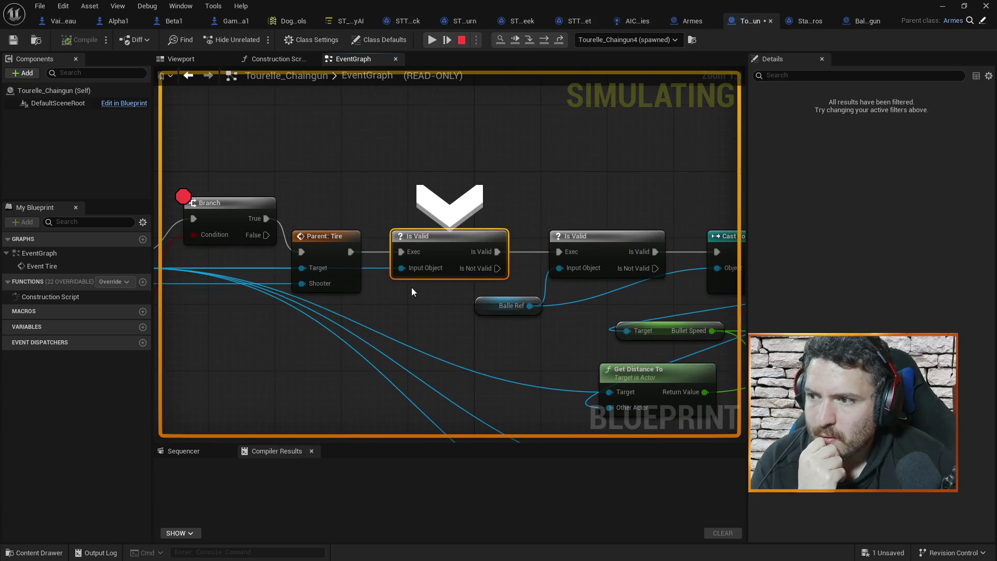
drag(368, 304, 483, 299)
mouse_move(251, 262)
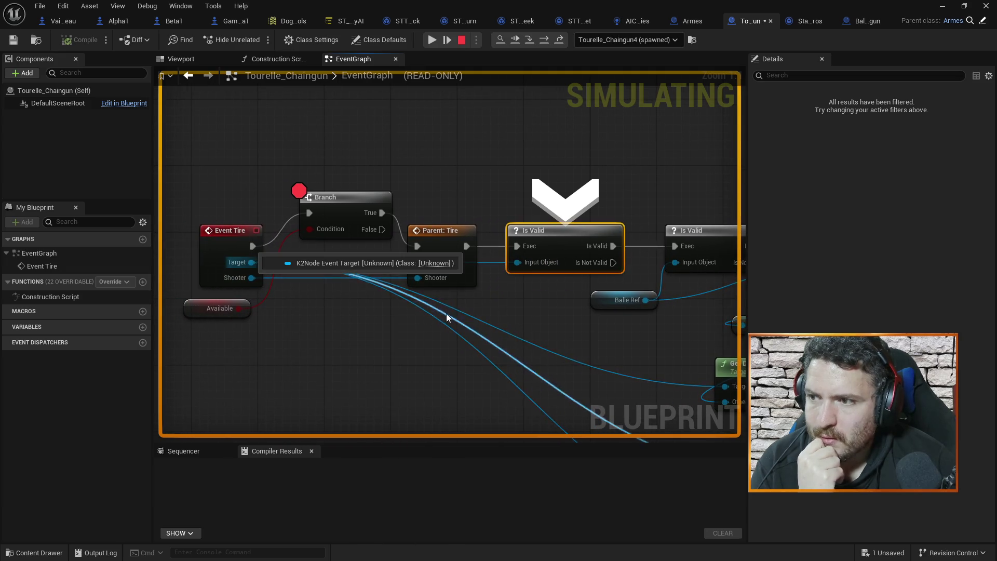
mouse_move(430, 267)
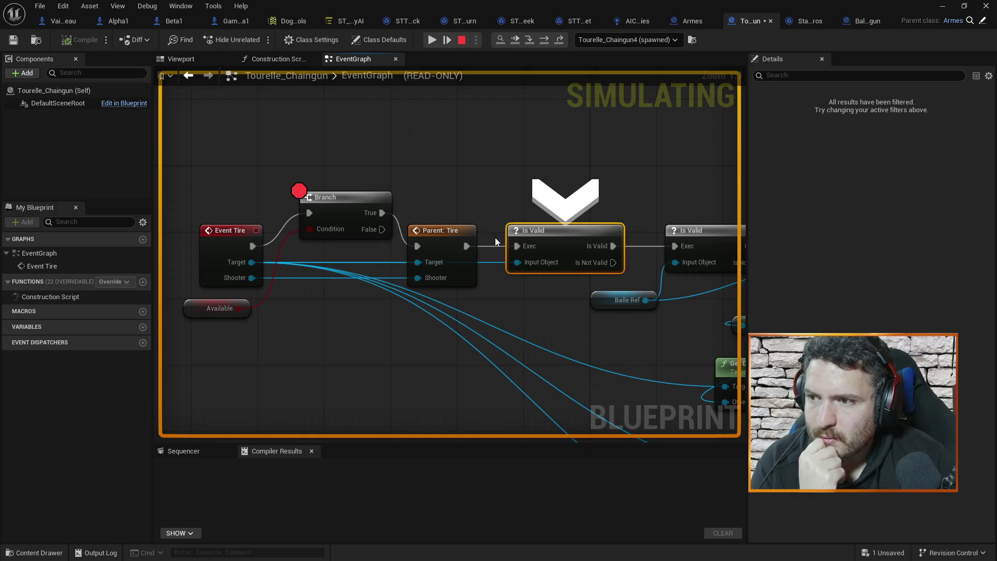
mouse_move(516, 266)
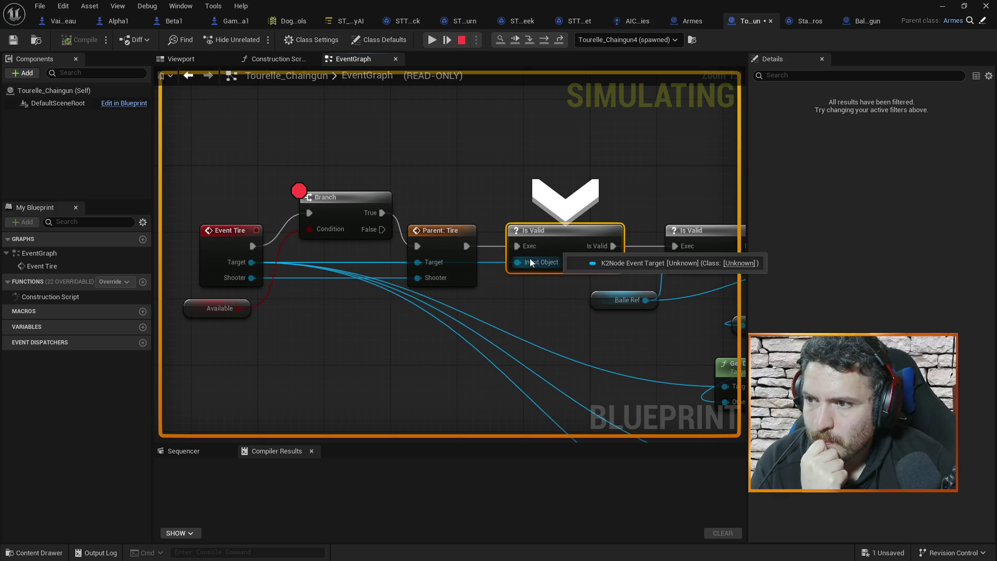
Step through the Is Valid and ForEachLoop macros back to STT_Attack's Tire call.
click(444, 41)
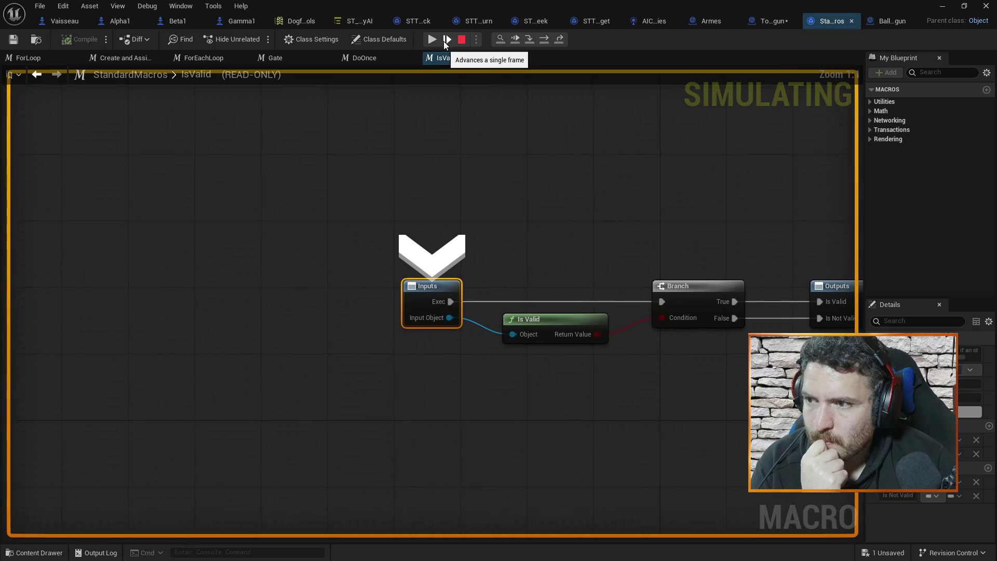
click(444, 42)
click(444, 42)
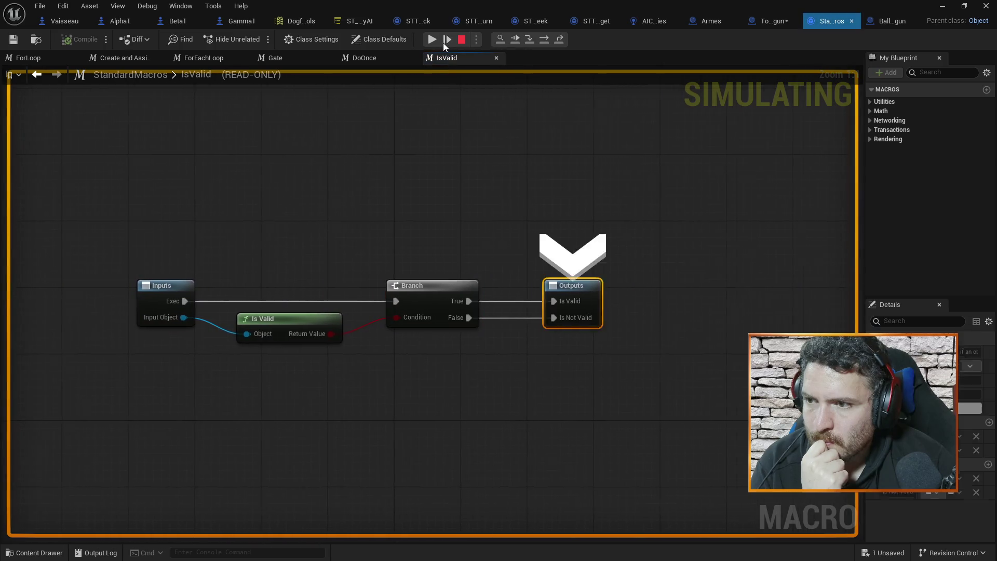
click(443, 42)
click(444, 42)
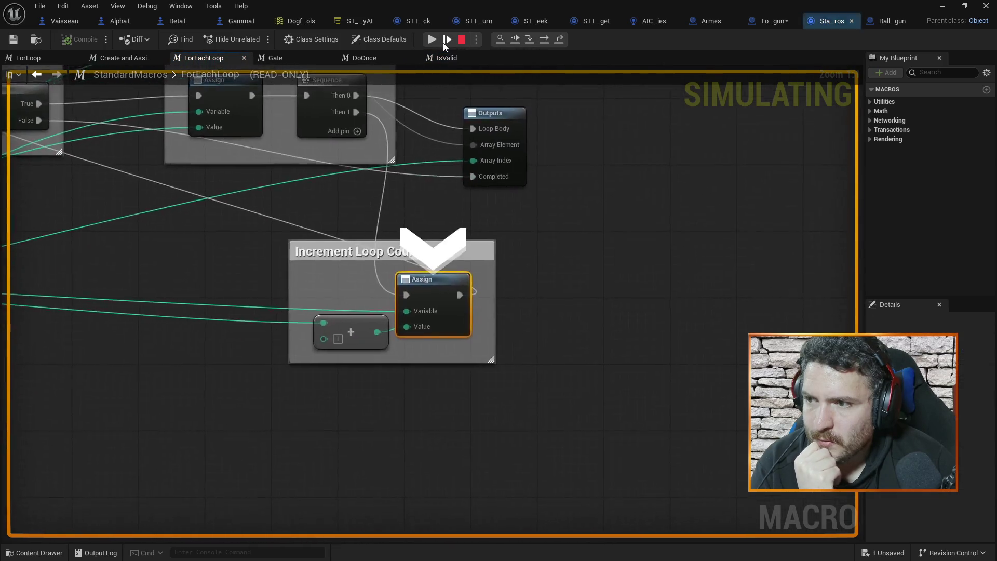
click(443, 43)
click(443, 42)
click(443, 42)
click(443, 42)
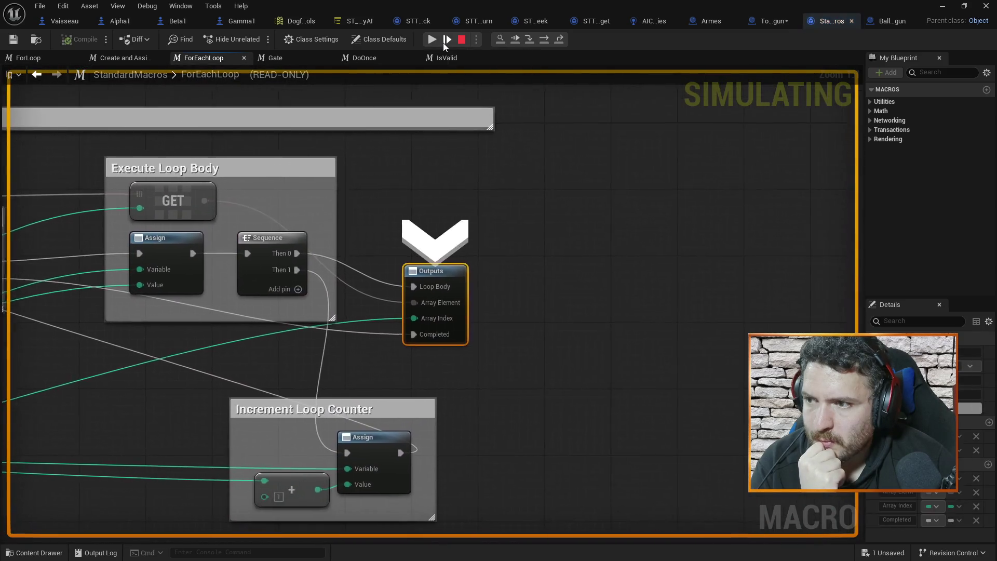
click(443, 42)
drag(346, 112, 439, 106)
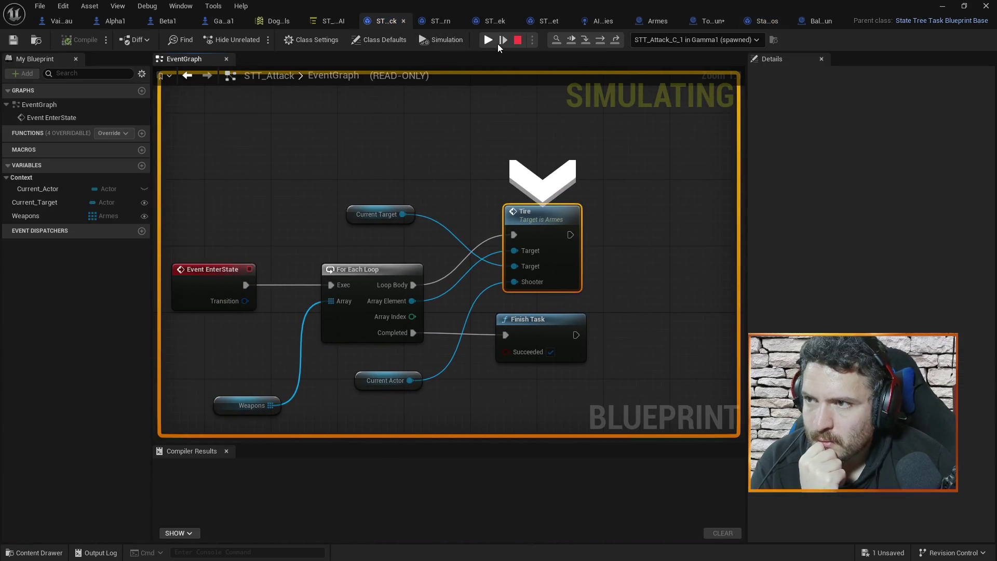
Step into Tourelle_Chaingun's Event Tire, check its Target value, advance to the Branch, and stop simulating.
click(498, 44)
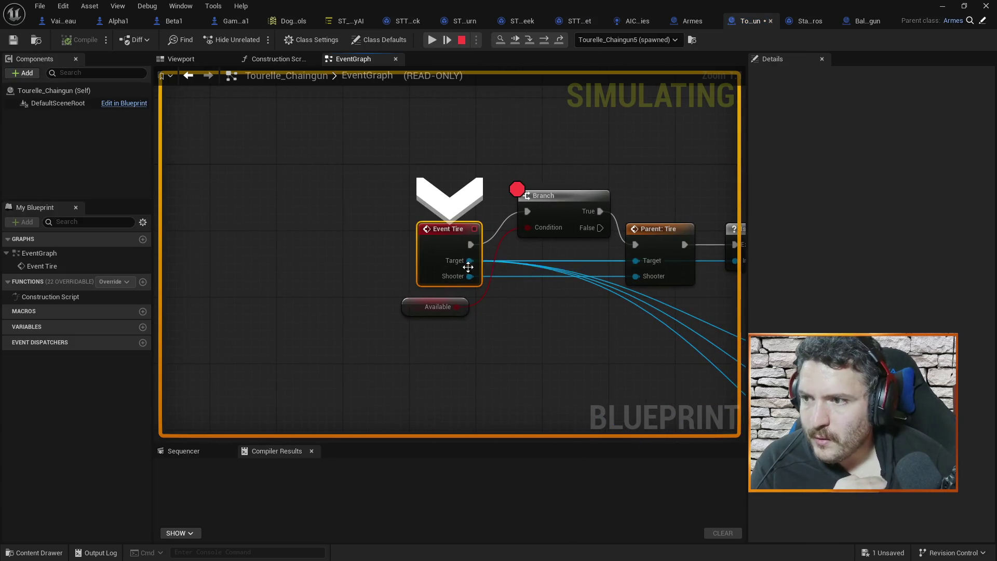
drag(587, 121, 452, 113)
mouse_move(332, 255)
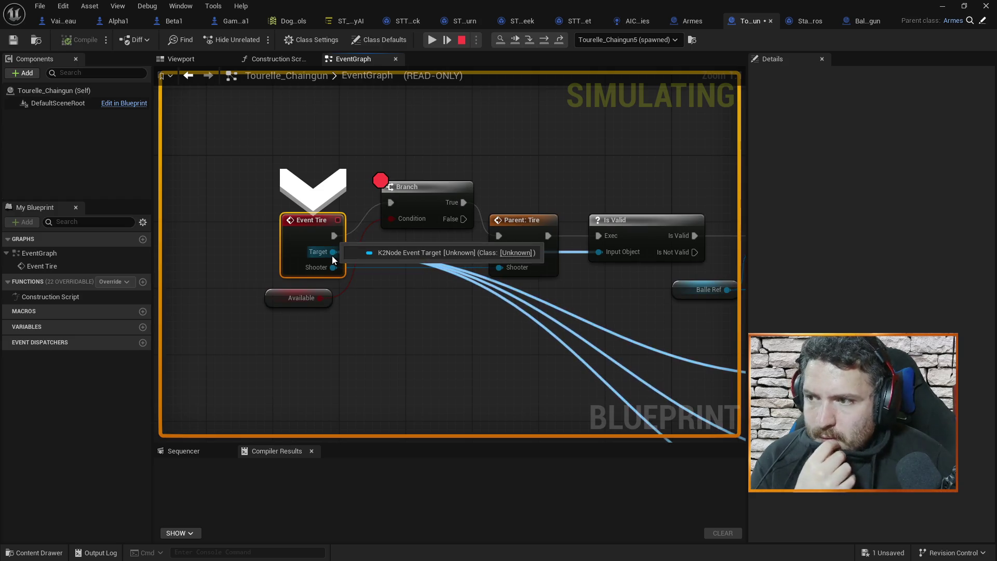
click(445, 42)
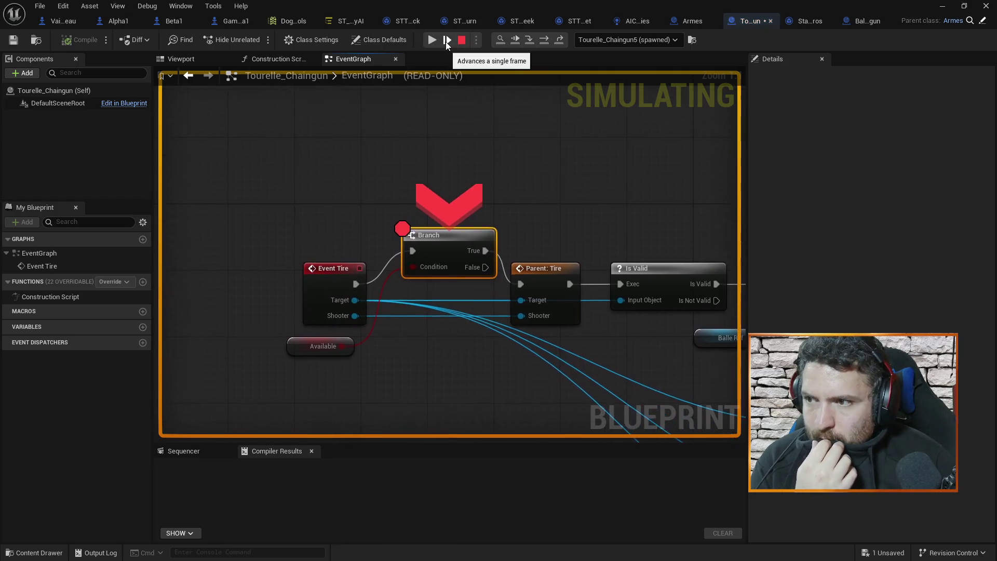
mouse_move(354, 301)
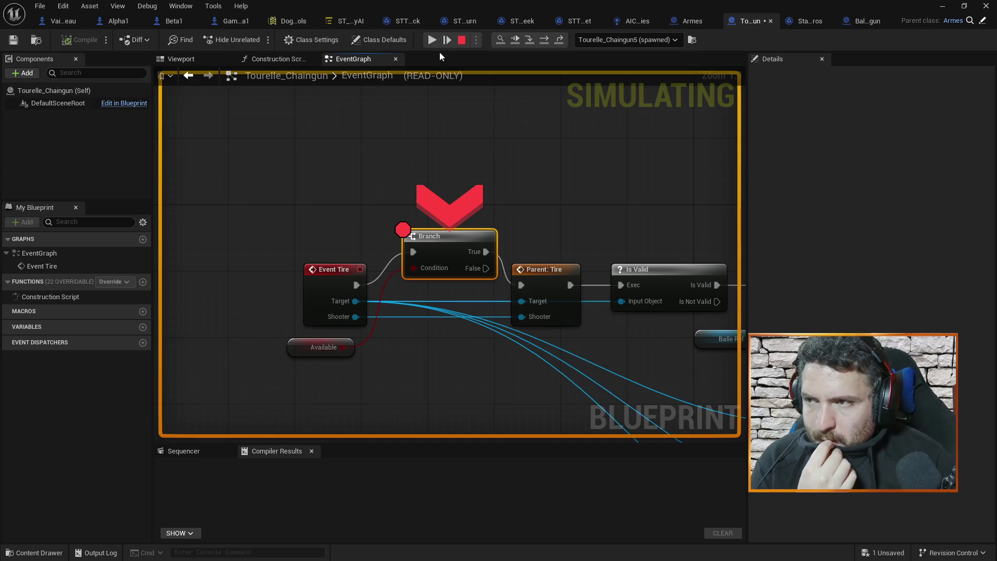
click(463, 41)
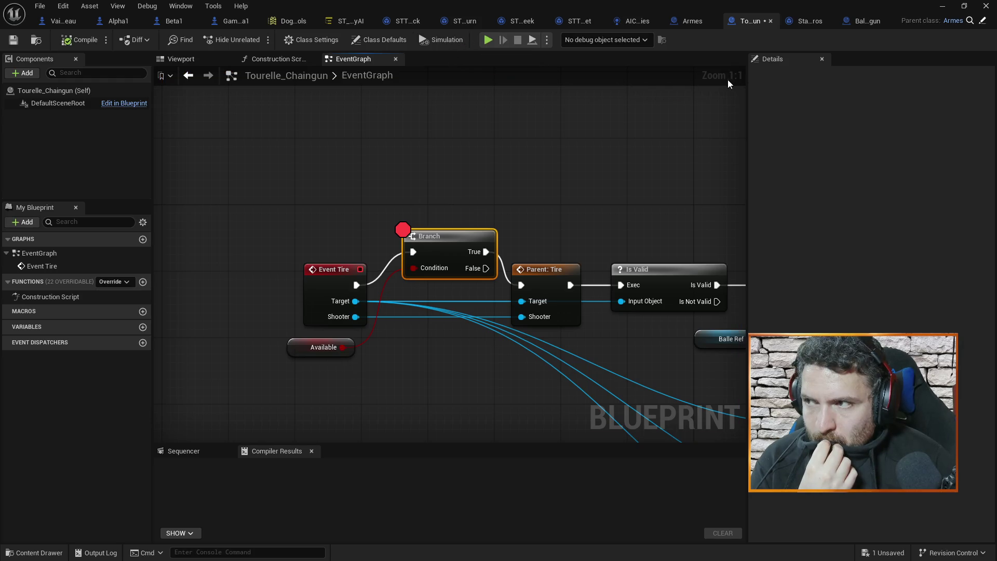
Save Tourelle_Chaingun, breakpoint the Tire call in STT_Attack, and start a new simulation.
key(ctrl+s)
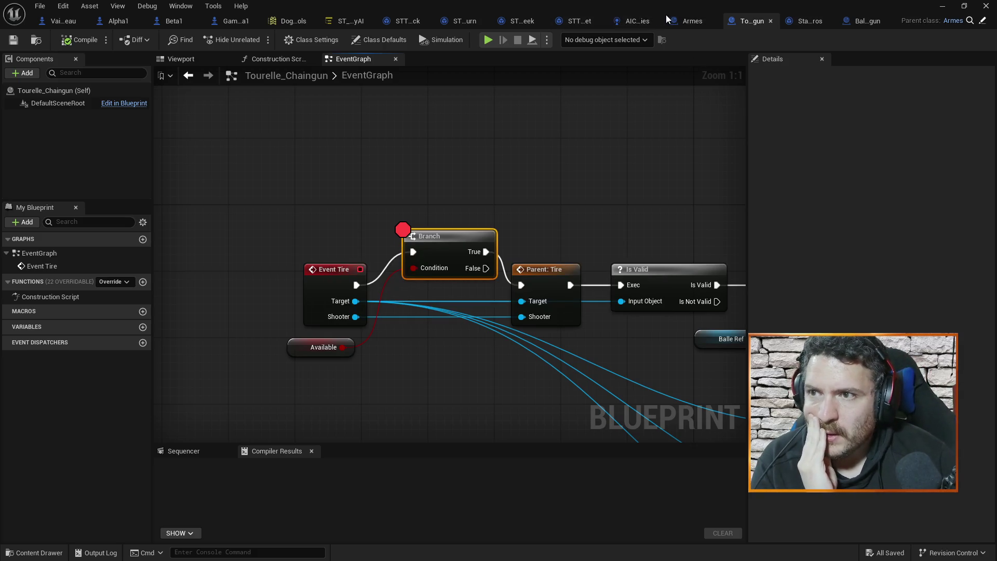
click(402, 22)
drag(517, 159, 521, 131)
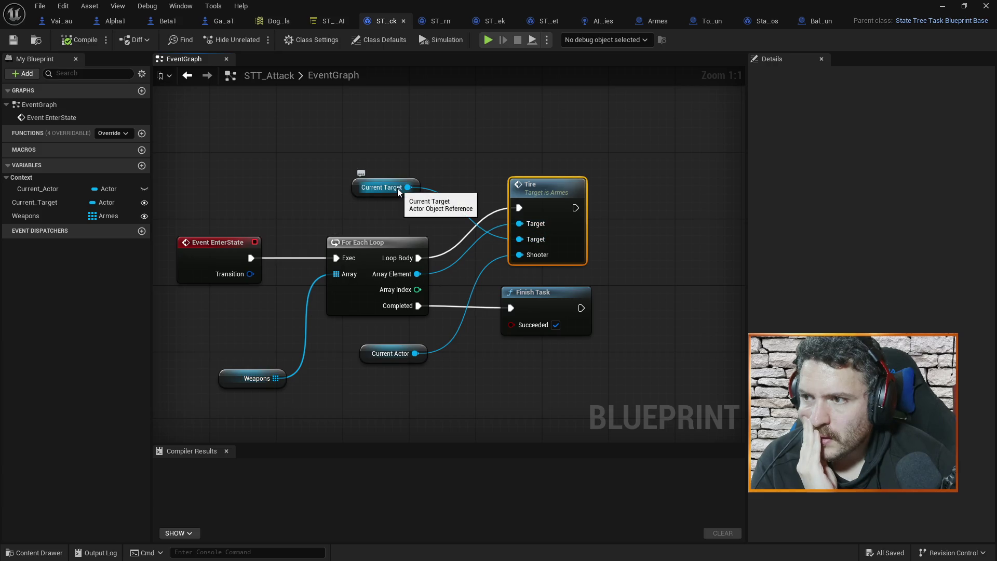
key(F9)
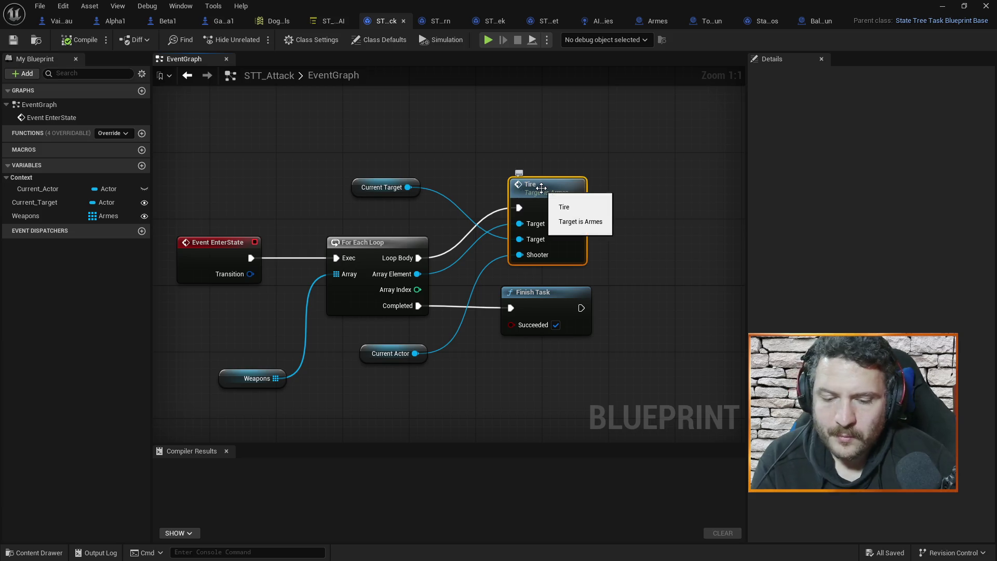
click(487, 41)
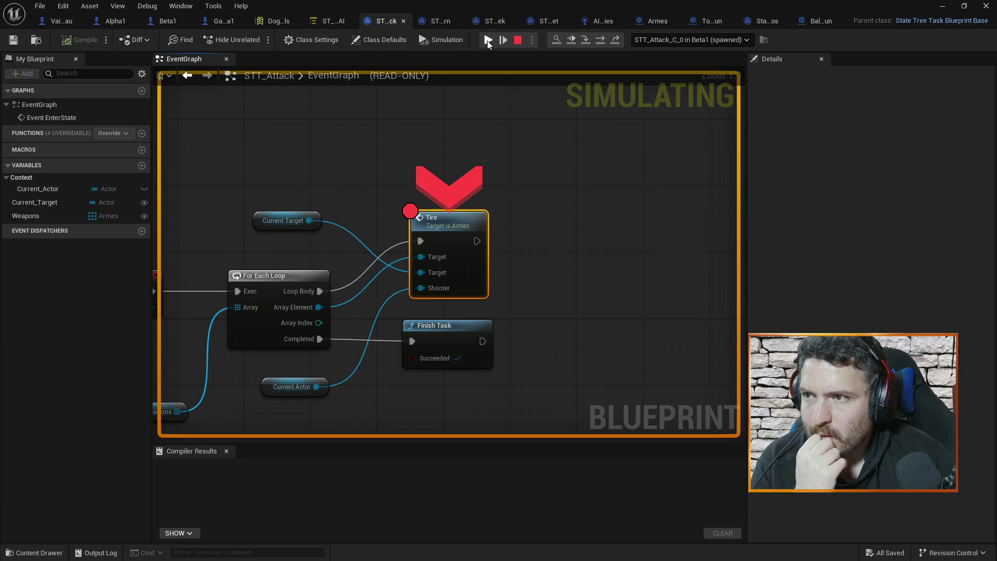
Resume through the Tire breakpoints, removing the Branch breakpoint, inspect pins, then stop the simulation.
click(487, 42)
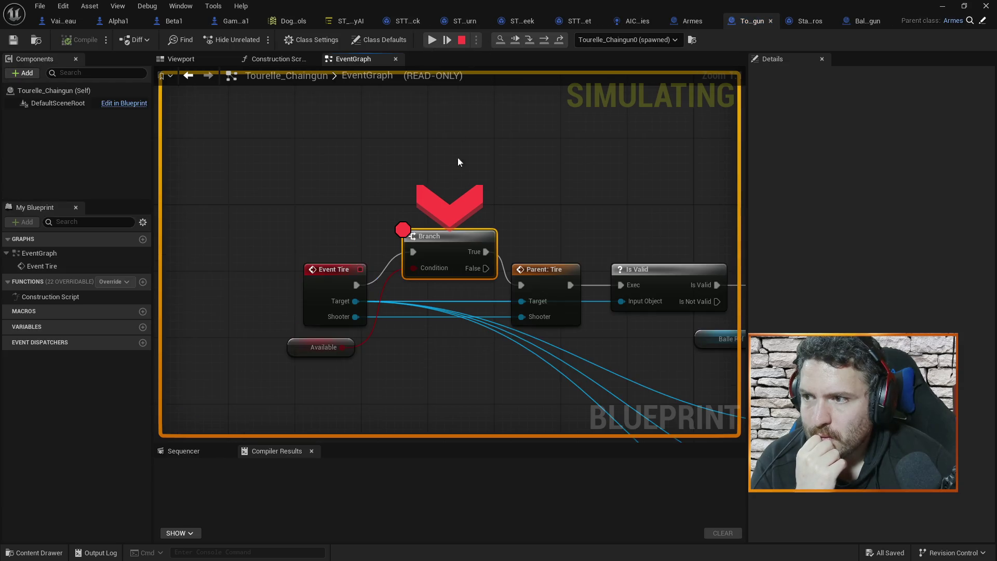
key(F9)
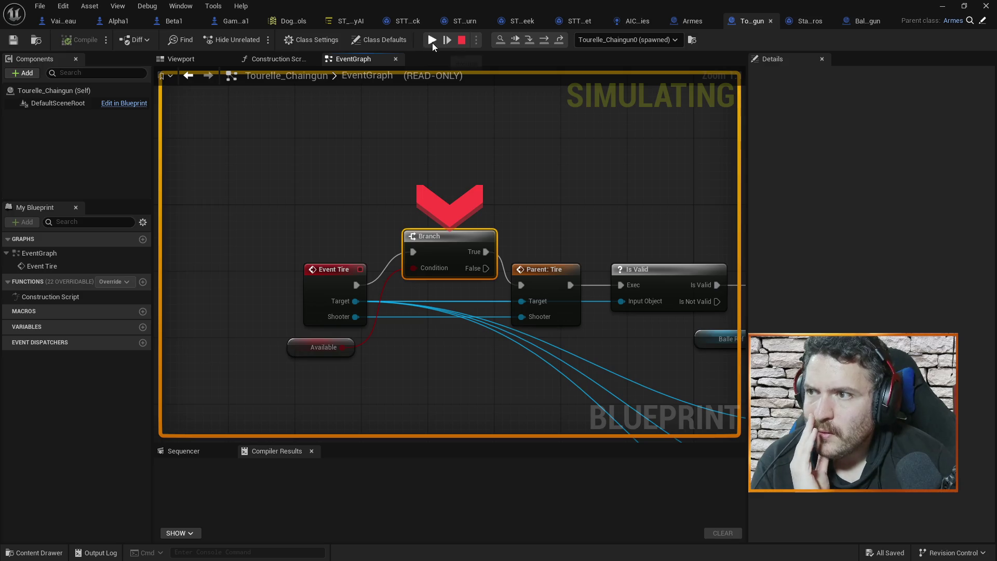
click(431, 41)
click(488, 39)
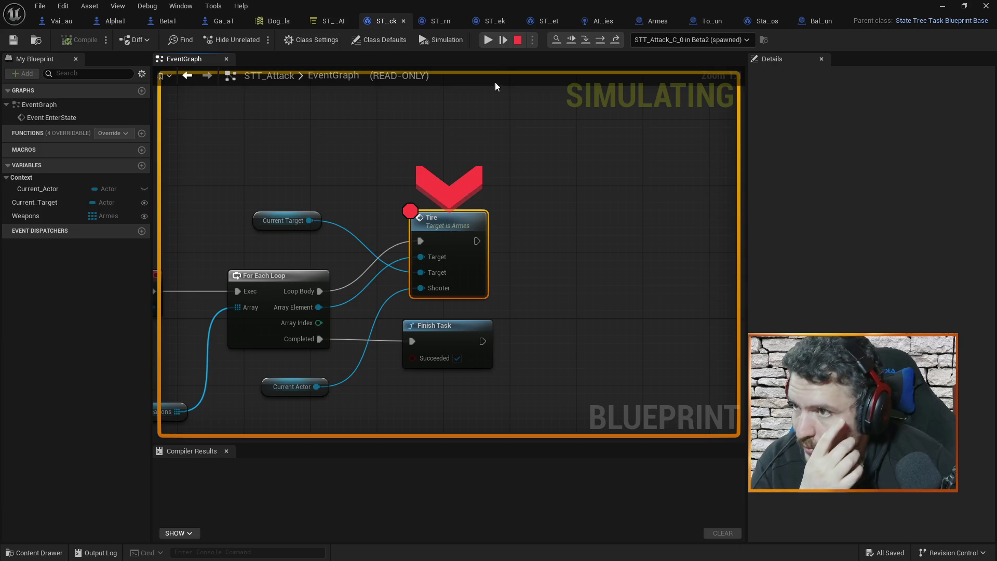
click(488, 40)
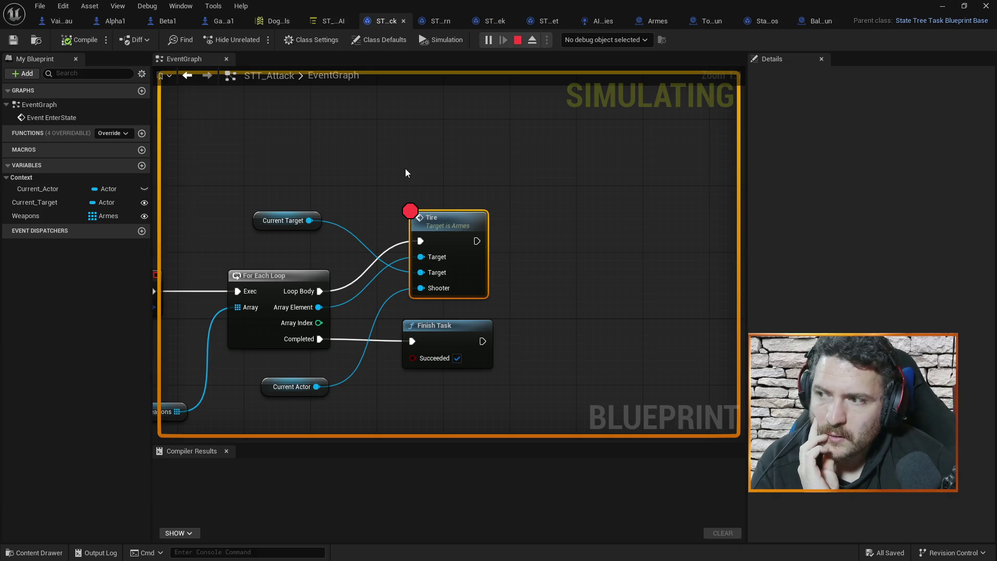
mouse_move(309, 219)
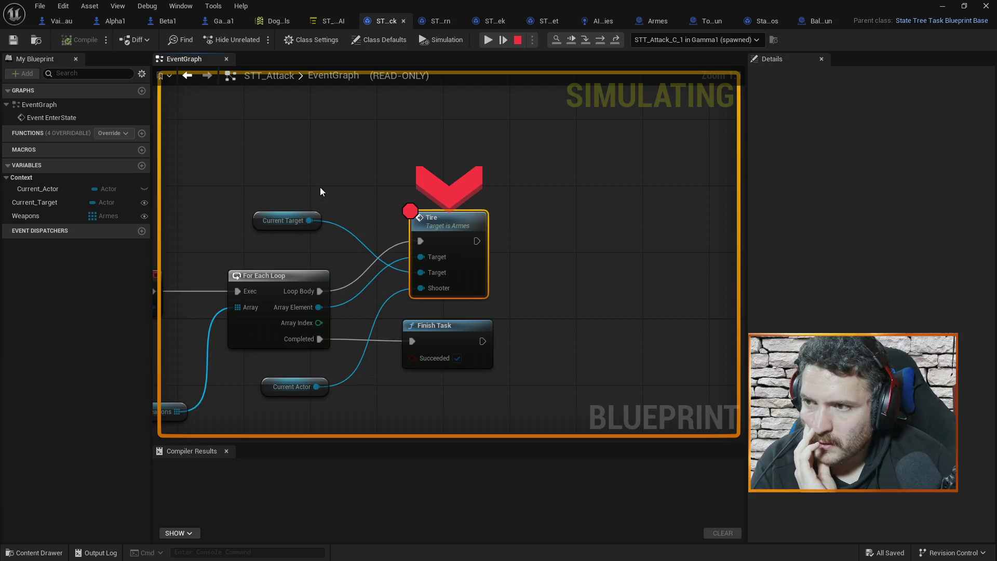
drag(319, 190, 397, 128)
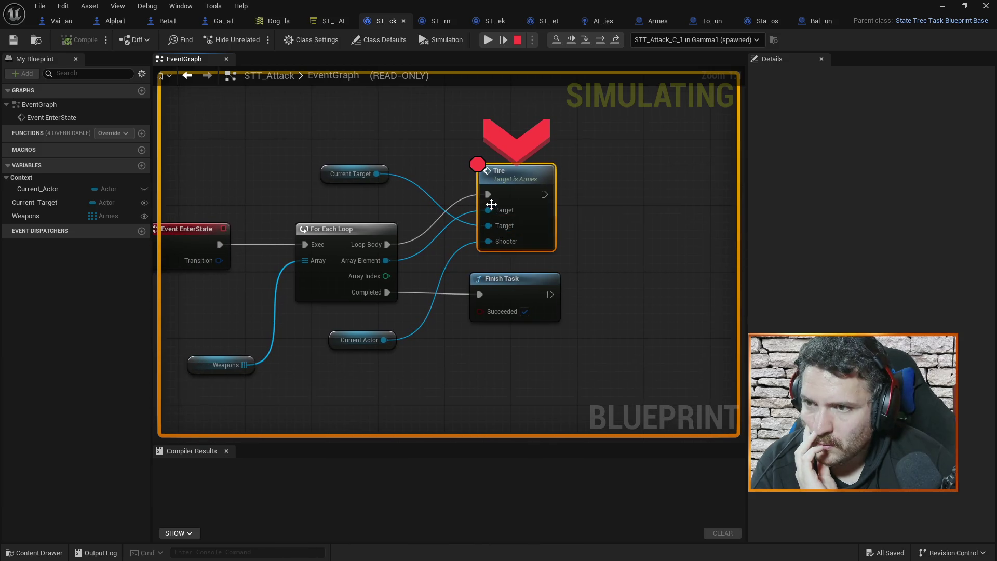
mouse_move(494, 236)
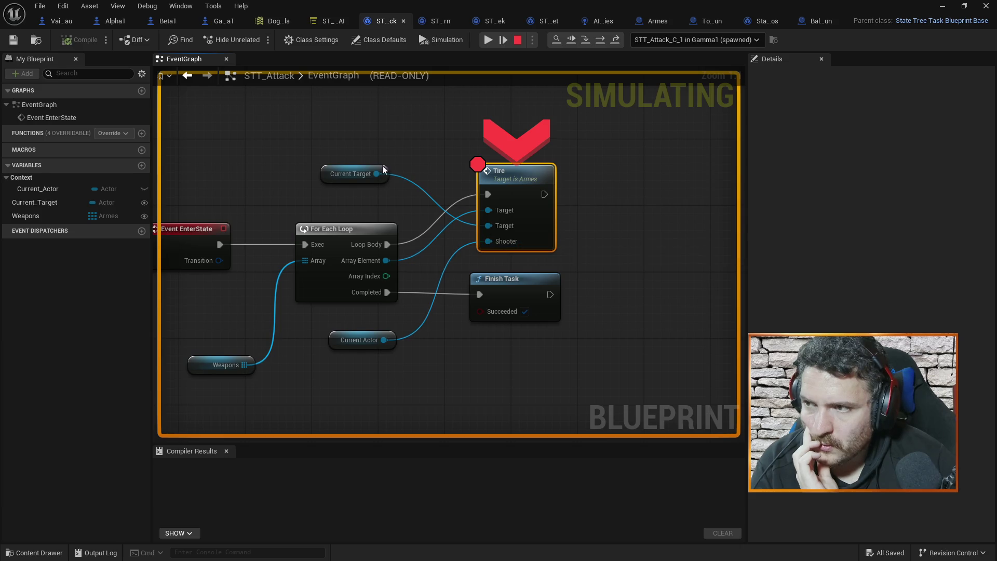
mouse_move(366, 177)
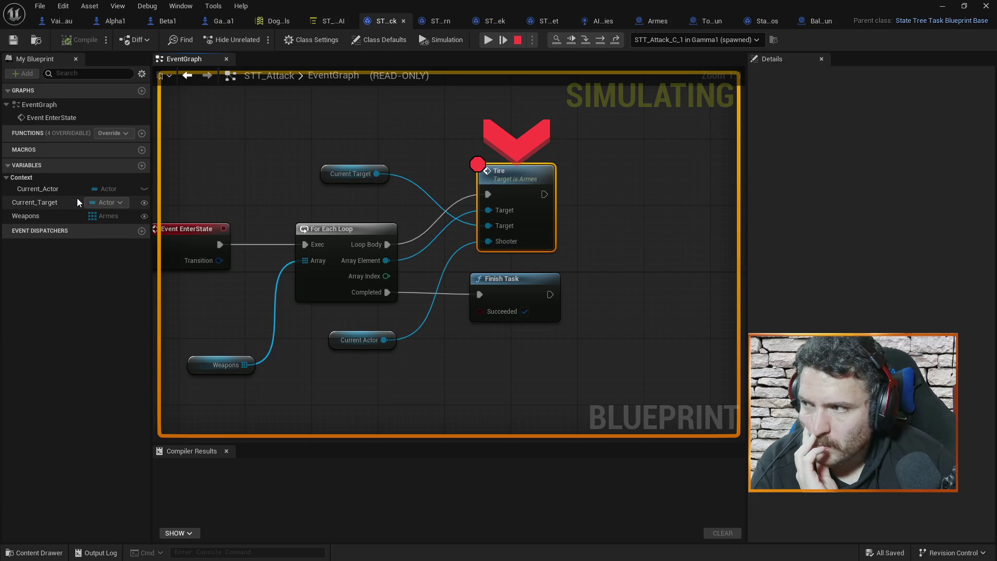
click(517, 43)
Close the Balle_Chaingun, ForEachLoop macro, Tourelle_Chaingun and Armes tabs and return to the level editor.
click(814, 21)
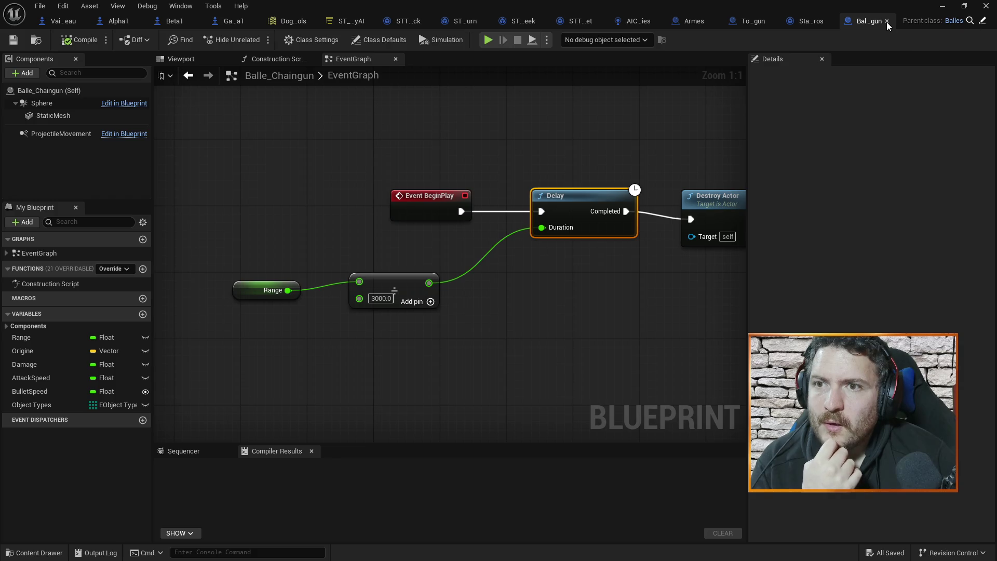
click(886, 23)
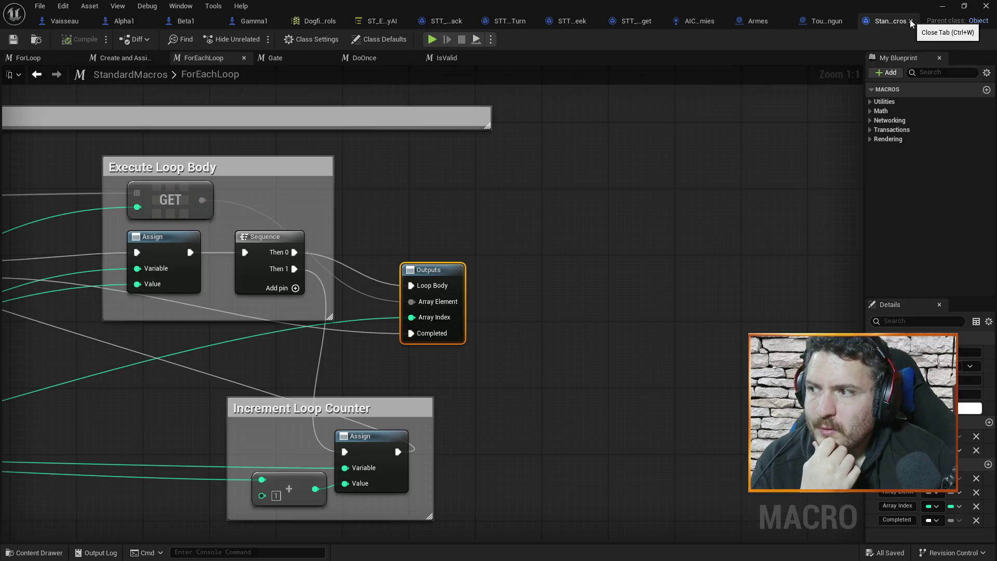
click(910, 19)
click(885, 21)
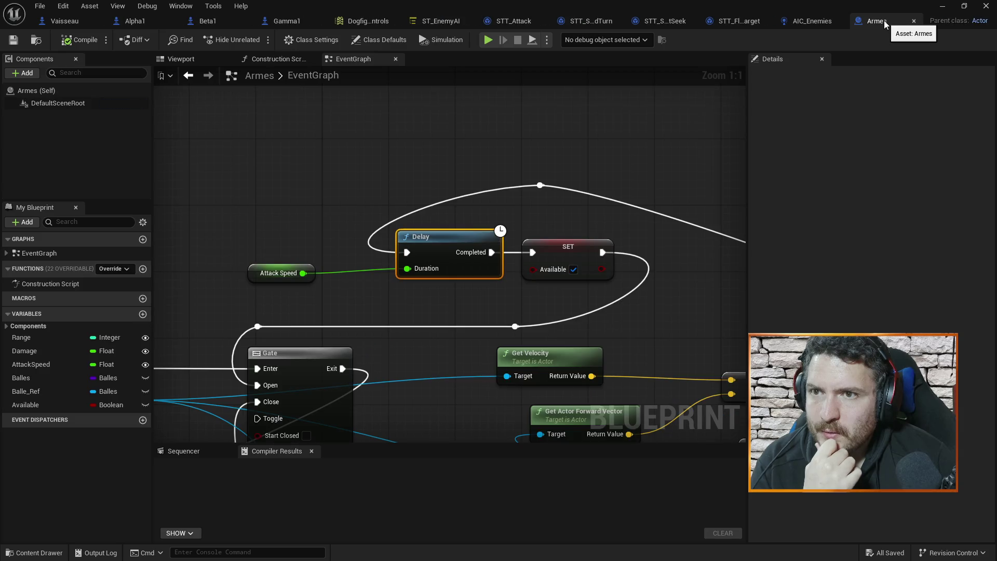
click(913, 21)
click(942, 6)
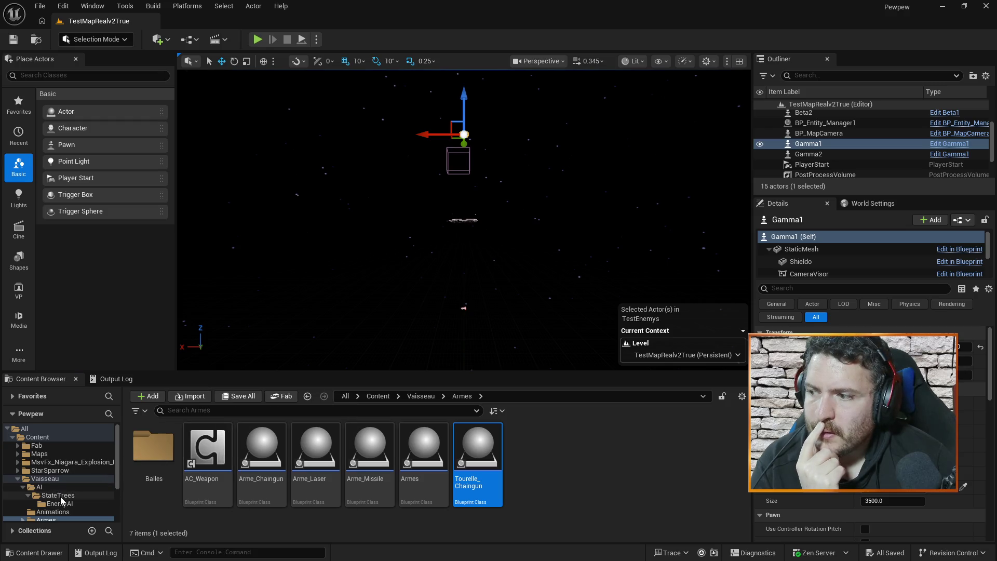
Open the STE_CurrentTarget evaluator from StateTrees/EnemyAI and breakpoint its SET Current Target node.
click(57, 495)
click(60, 503)
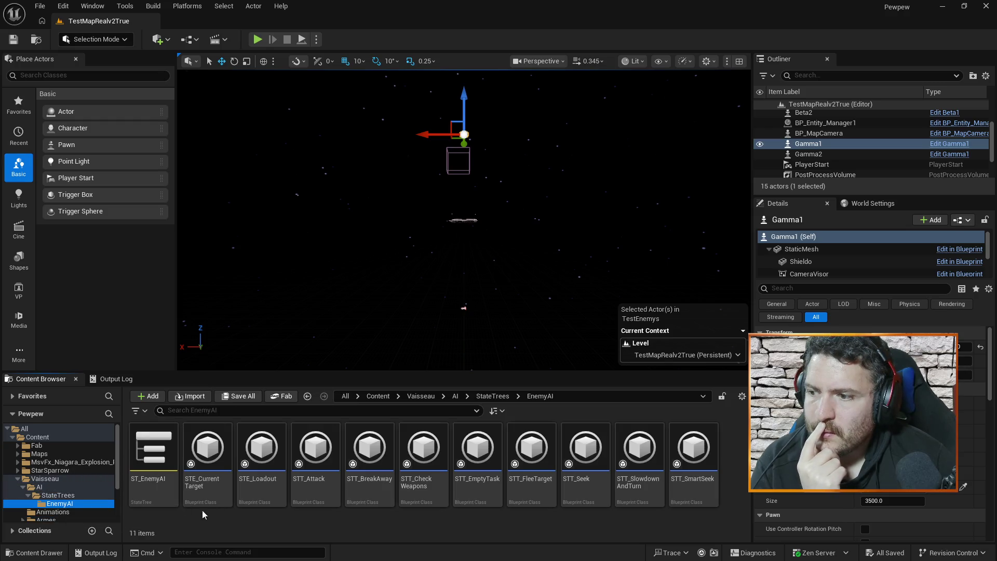
double_click(216, 455)
mouse_move(411, 343)
mouse_down()
mouse_move(522, 313)
mouse_move(587, 257)
mouse_up()
scroll(522, 317, down, 2)
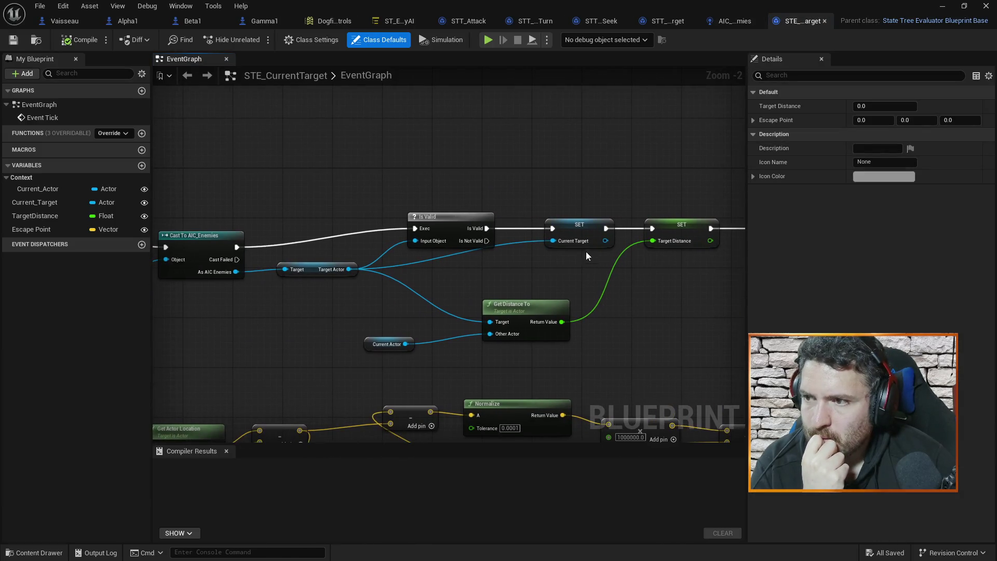
click(579, 225)
key(F9)
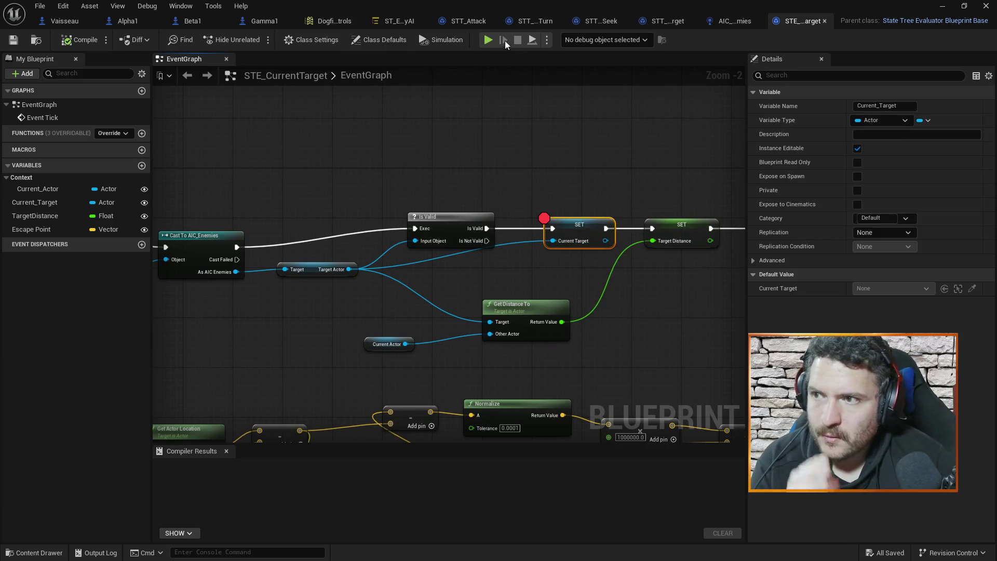
Simulate, drop the Tire call breakpoint, and read Current Actor and Current Target at the first hit.
click(489, 40)
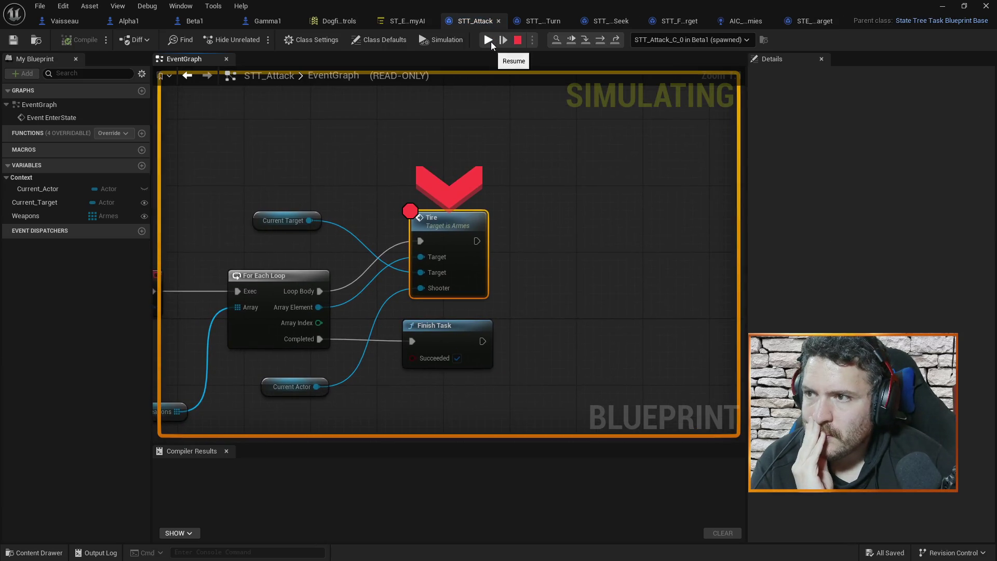
key(F9)
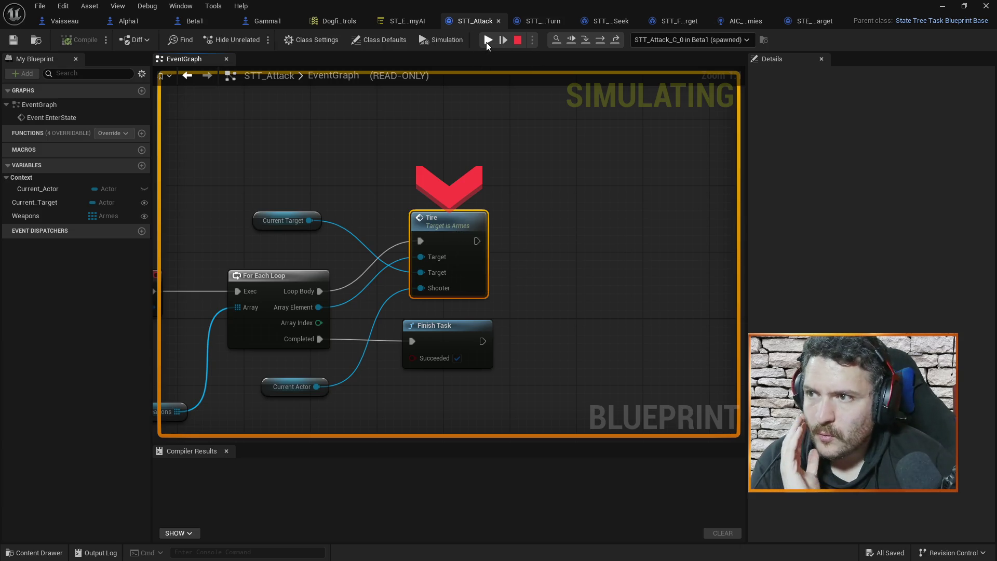
click(488, 41)
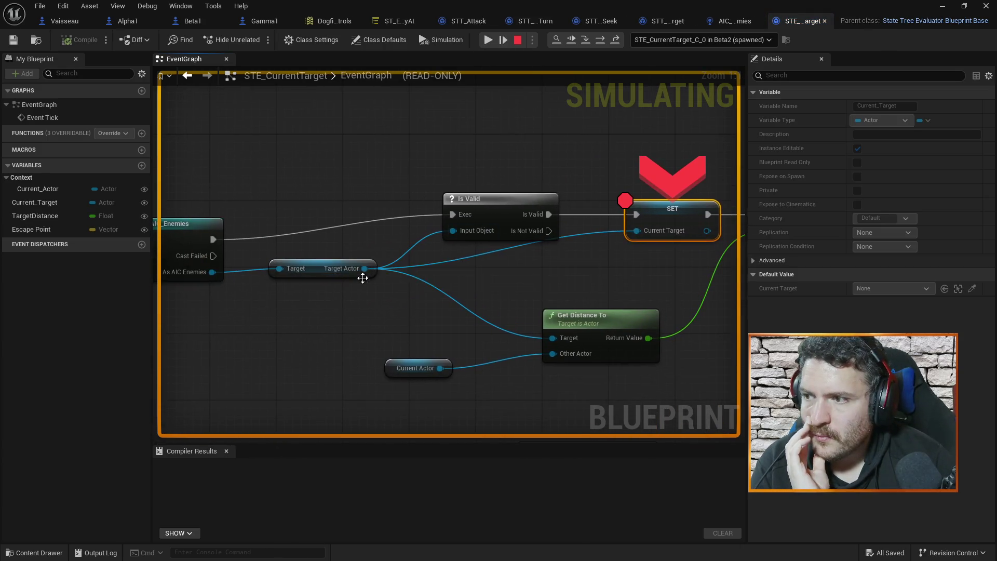
mouse_move(343, 274)
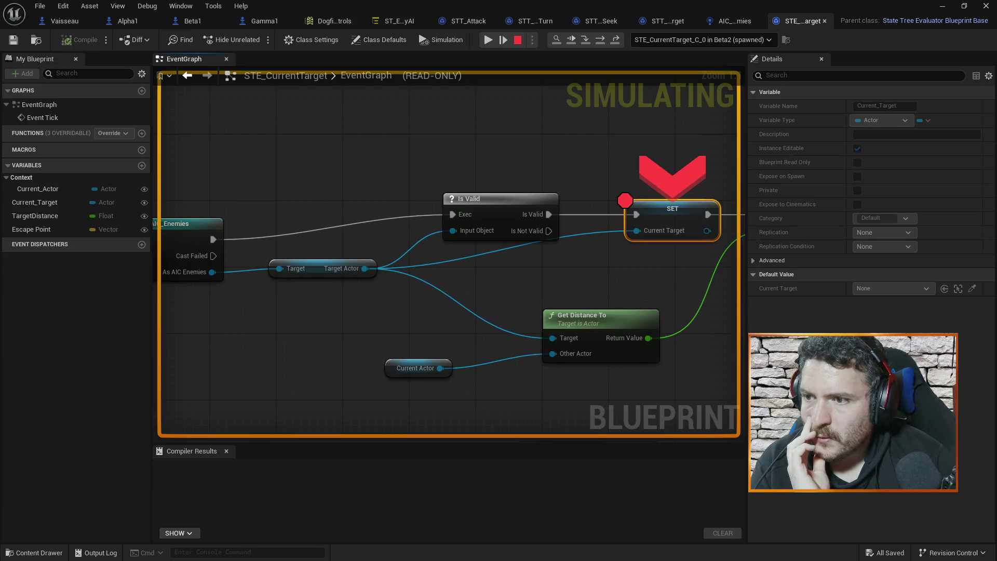
right_click(654, 282)
right_click(487, 337)
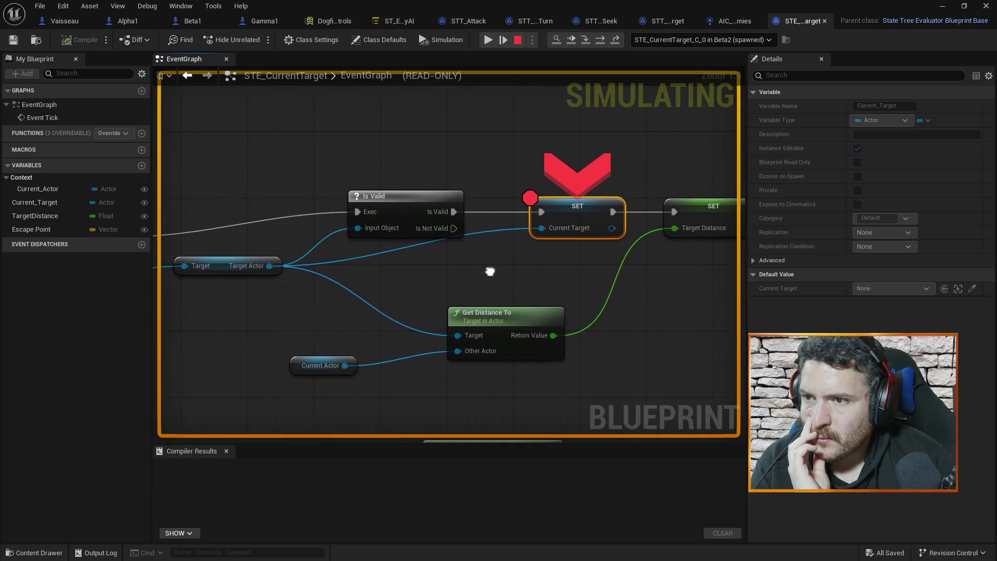
mouse_move(588, 227)
right_click(584, 271)
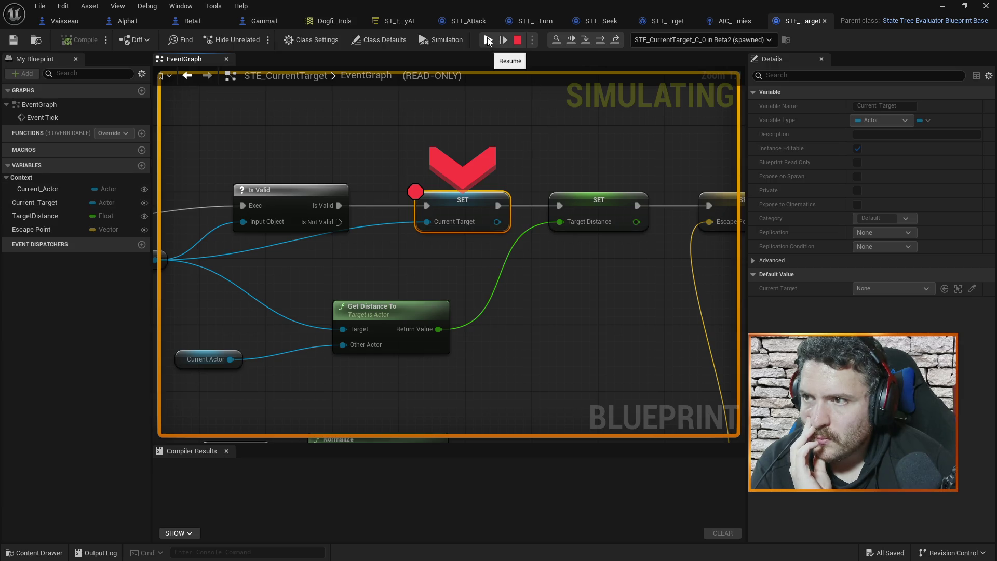
Resume to Gamma2's breakpoint hit and reframe the evaluator's node network.
click(489, 40)
mouse_move(433, 265)
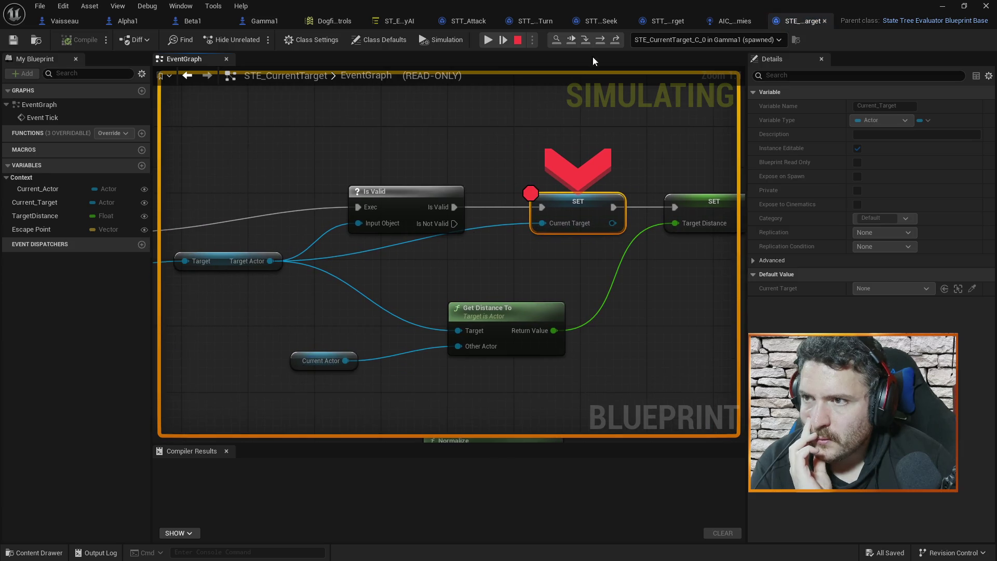
click(488, 41)
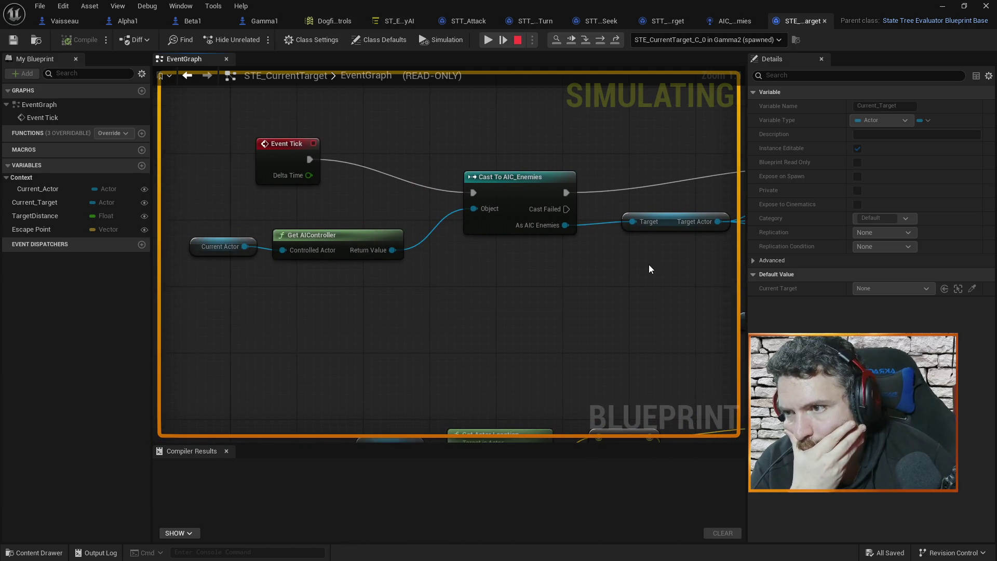
drag(649, 269, 557, 270)
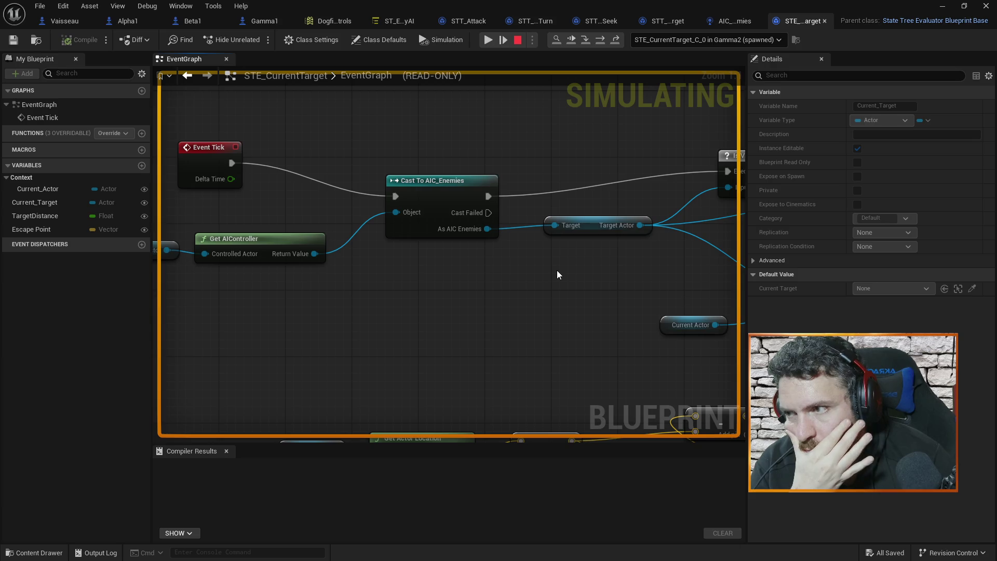
scroll(556, 270, down, 6)
drag(509, 250, 374, 175)
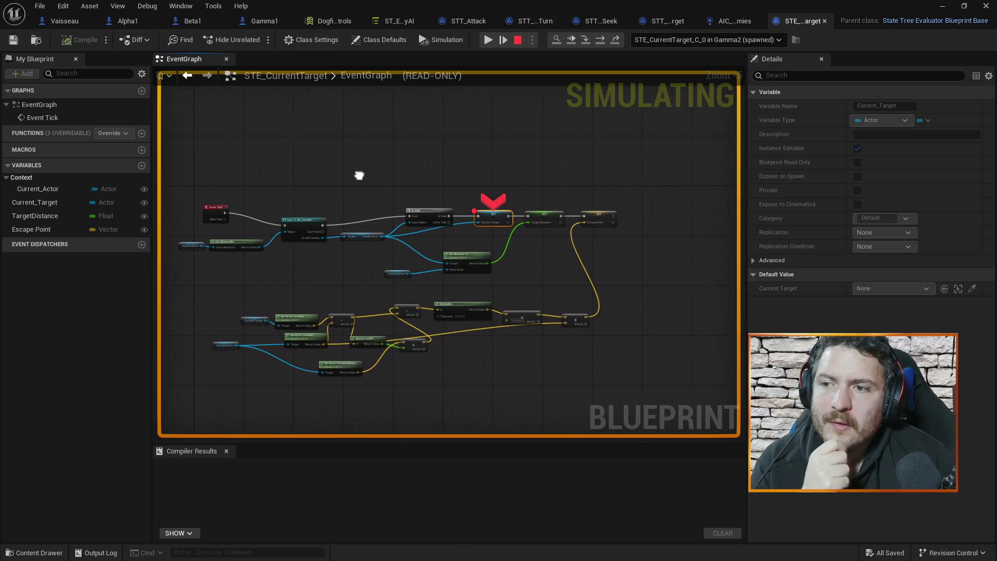
scroll(585, 244, up, 3)
scroll(497, 294, up, 3)
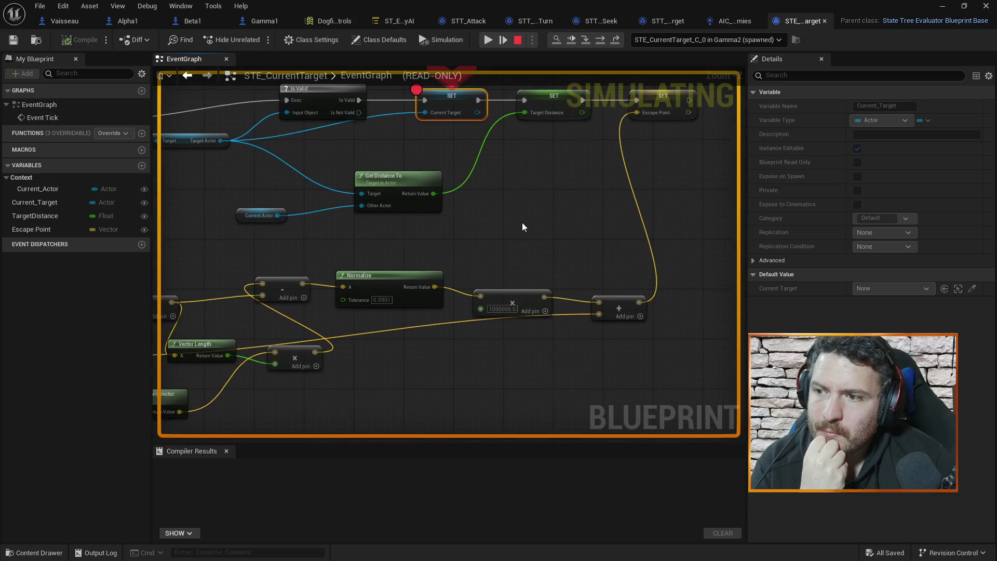
scroll(516, 235, down, 2)
scroll(507, 233, down, 2)
drag(326, 225, 442, 239)
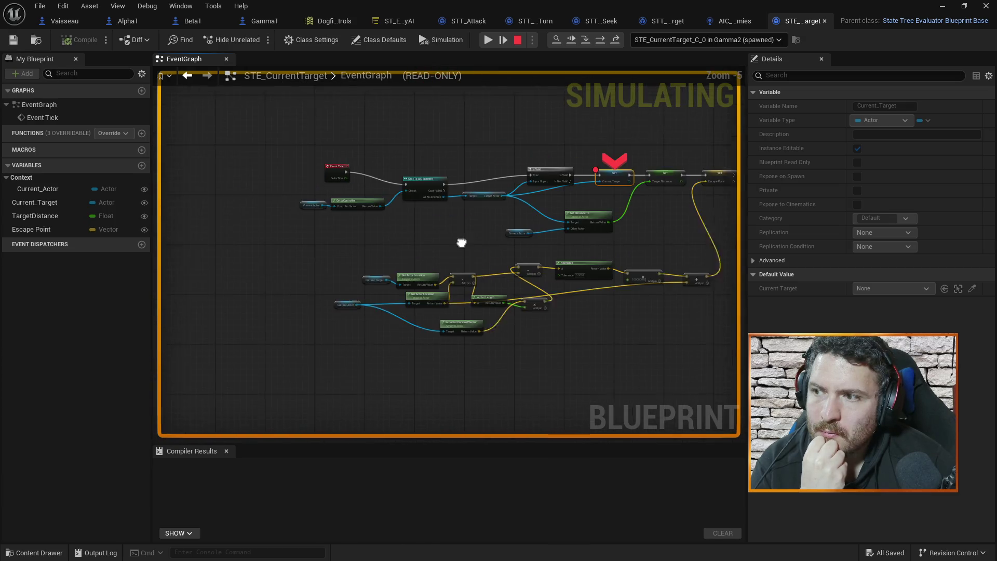
scroll(464, 244, up, 2)
scroll(462, 244, up, 1)
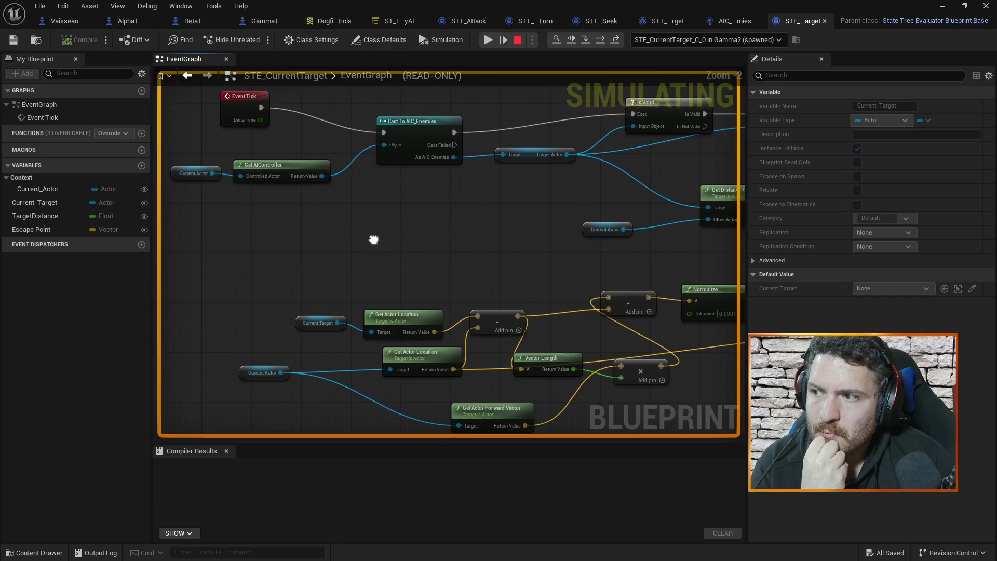
mouse_move(323, 186)
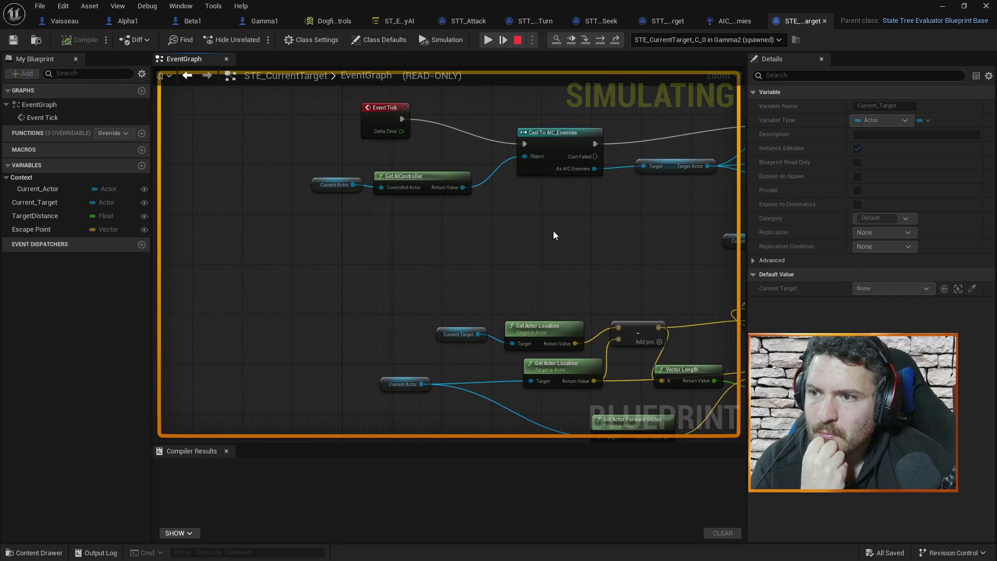
Inspect Gamma2's As AIC Enemies, Target Actor and Current Target values at the breakpoint.
drag(551, 227, 500, 239)
mouse_move(544, 182)
drag(562, 198, 518, 261)
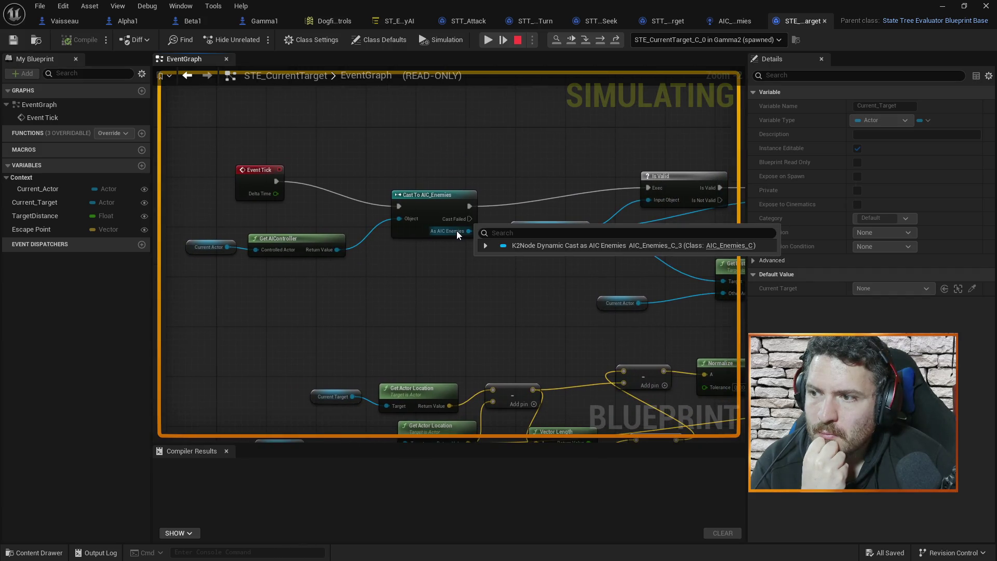
mouse_move(457, 231)
mouse_down()
mouse_move(479, 328)
mouse_move(434, 333)
mouse_up()
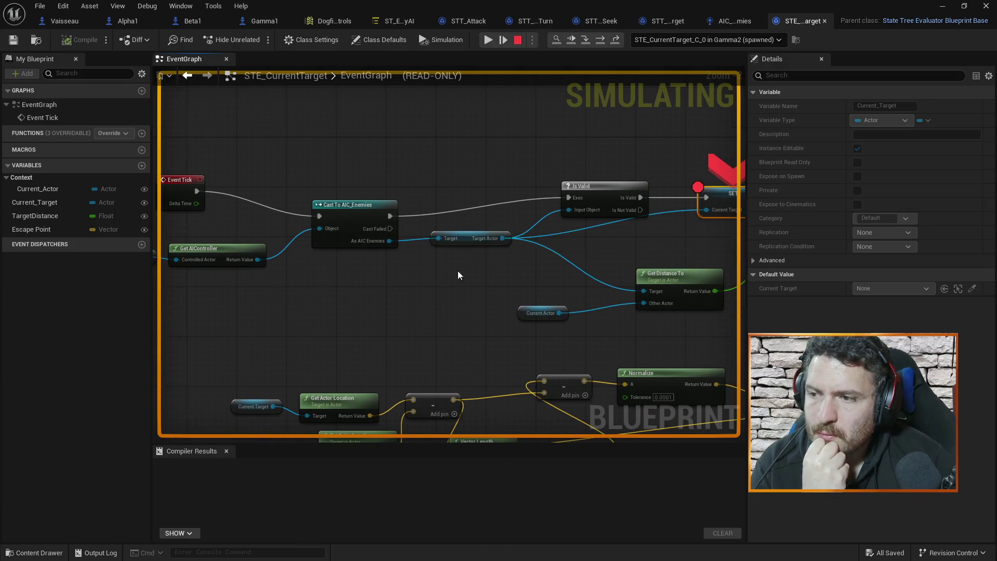
drag(454, 263, 434, 298)
mouse_move(477, 274)
drag(635, 279, 508, 282)
mouse_move(559, 251)
mouse_move(342, 278)
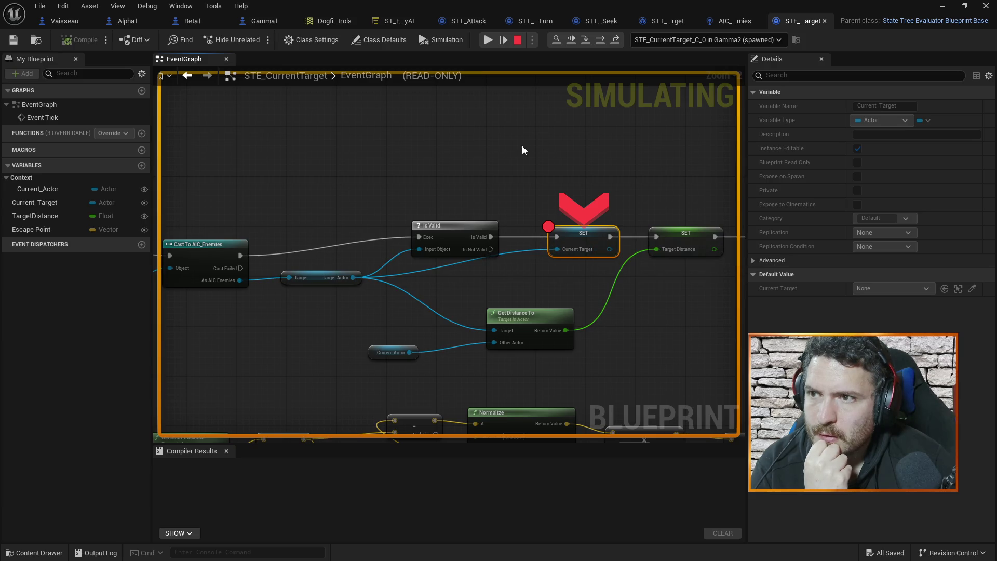
Resume through the Beta1 and Gamma1 breakpoint hits, then stop the simulation.
click(489, 40)
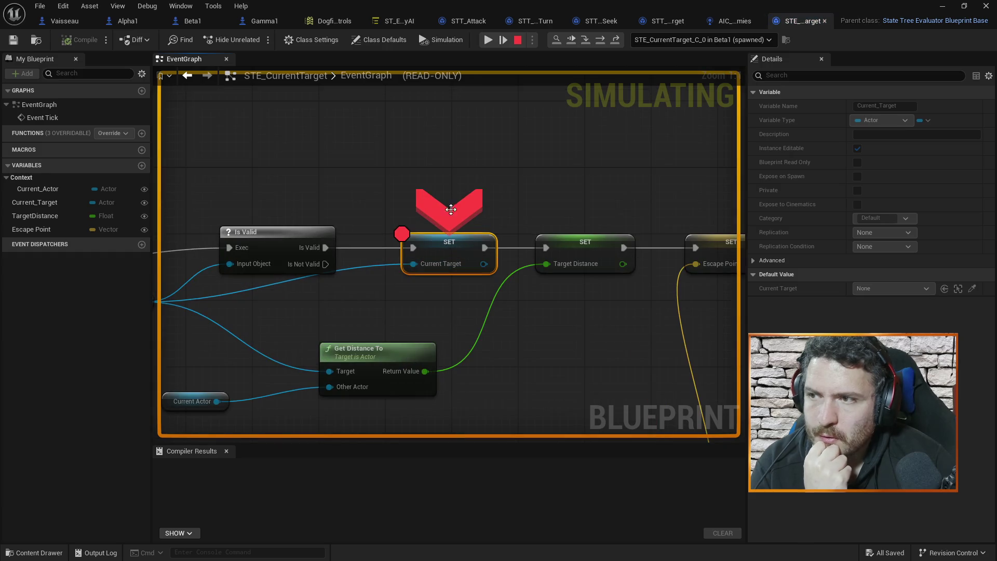
click(488, 40)
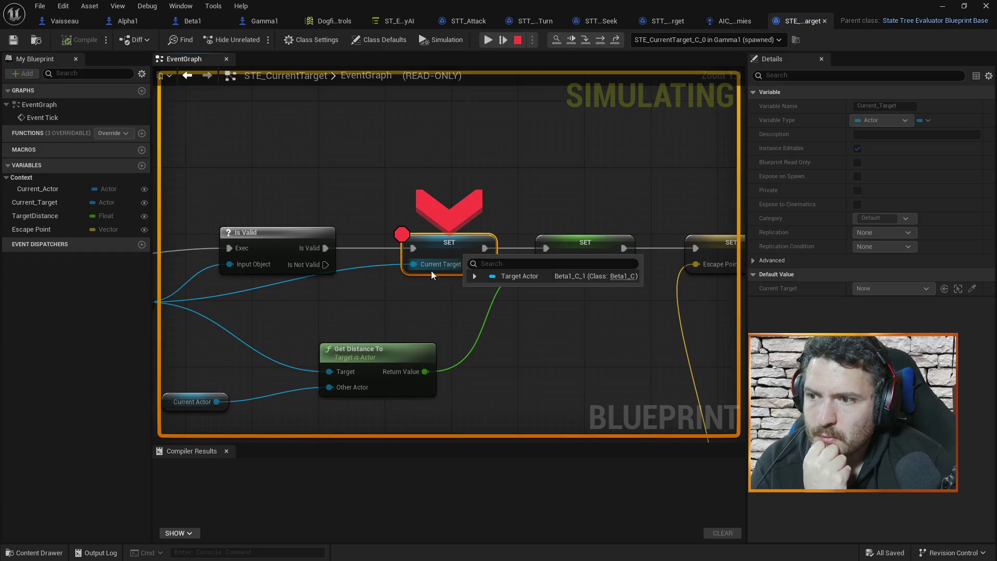
mouse_move(371, 322)
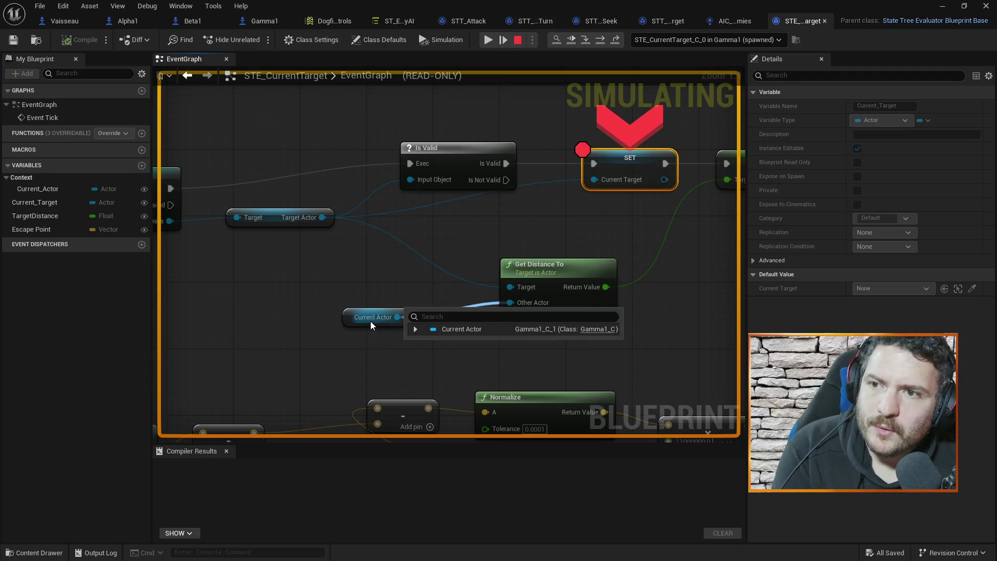
click(516, 42)
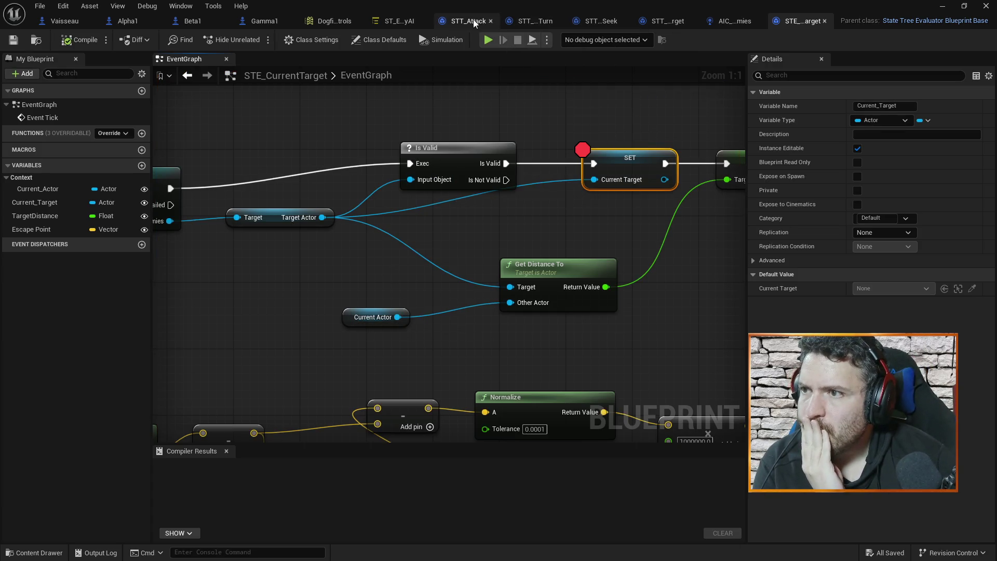
Bind Attack Target's Current Target to the evaluator's Target, compile ST_EnemyAI, and minimize the editor.
click(468, 21)
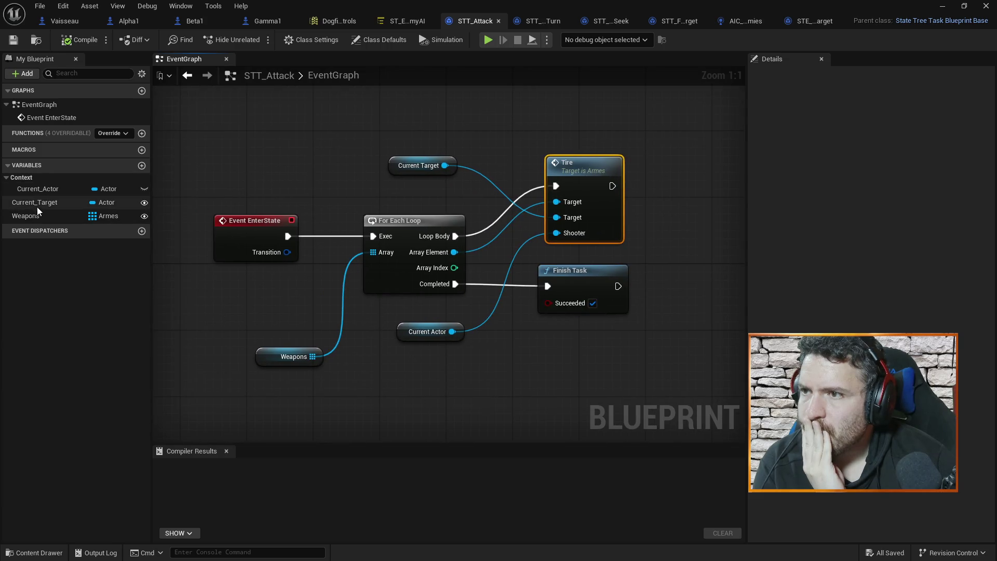
click(399, 21)
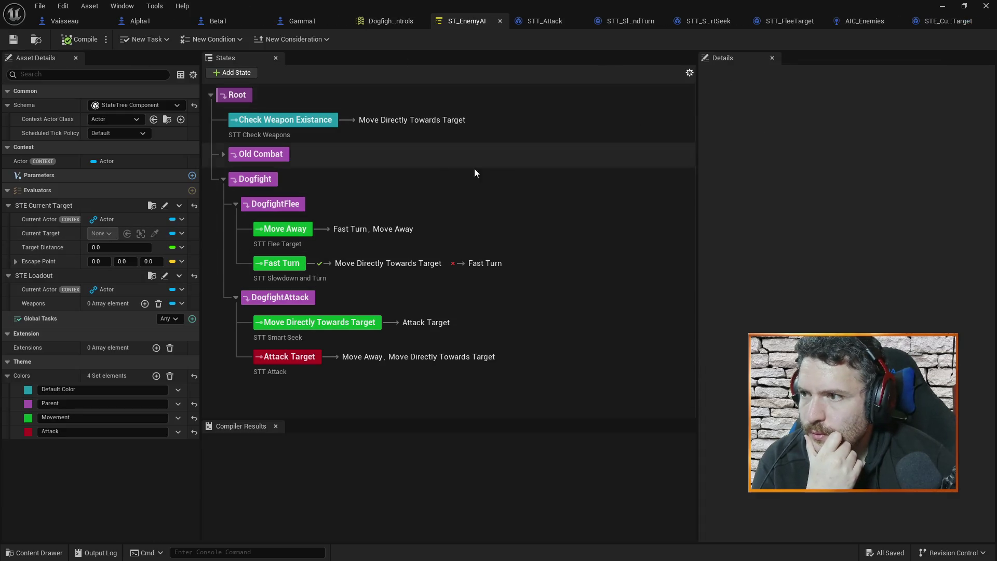
click(503, 370)
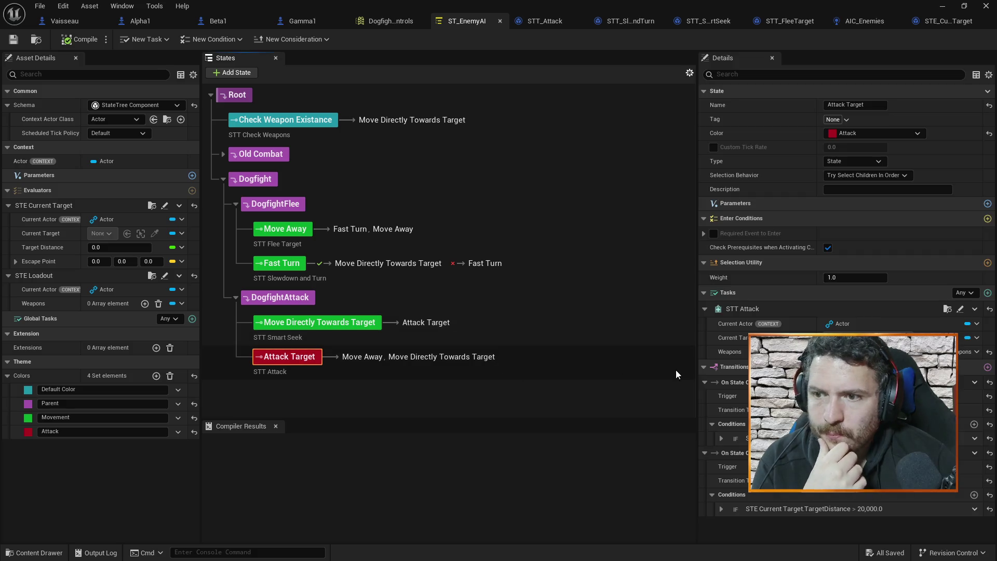
click(977, 338)
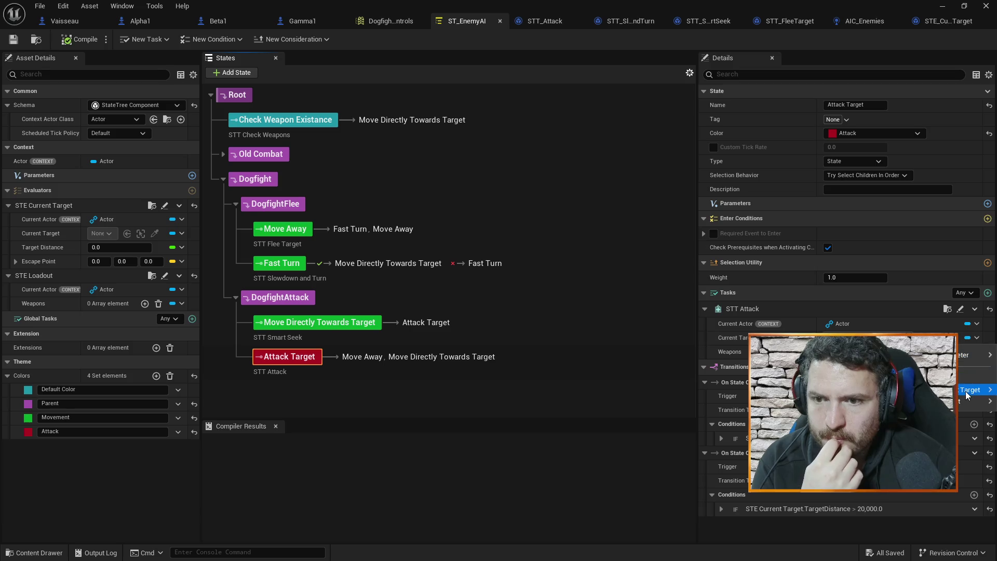
click(914, 391)
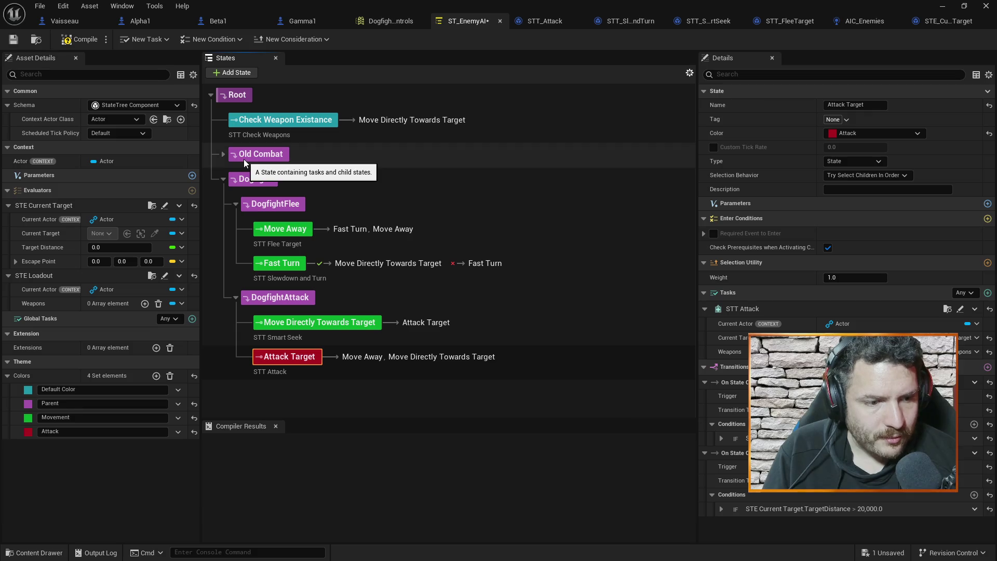
click(76, 42)
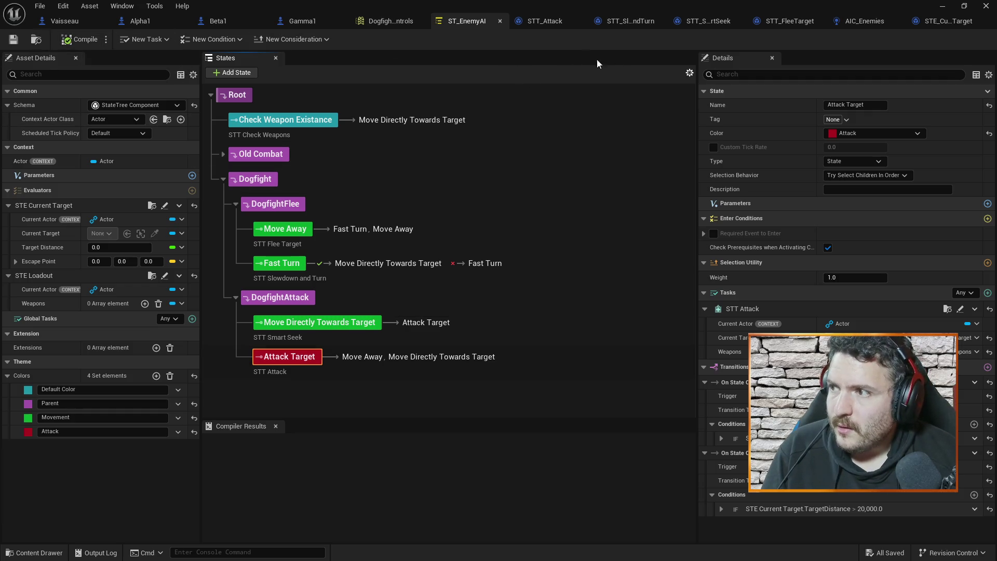
click(942, 6)
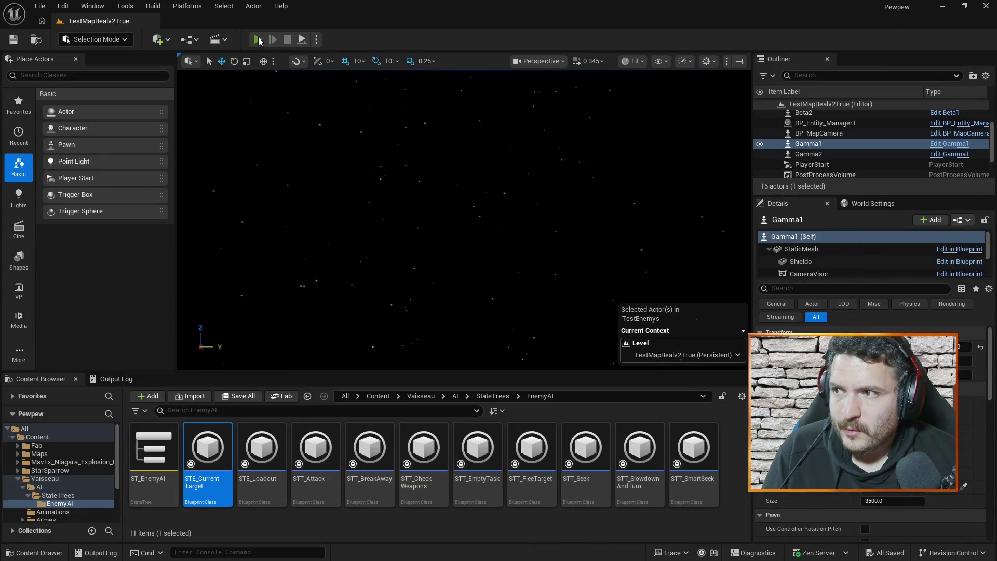
click(257, 40)
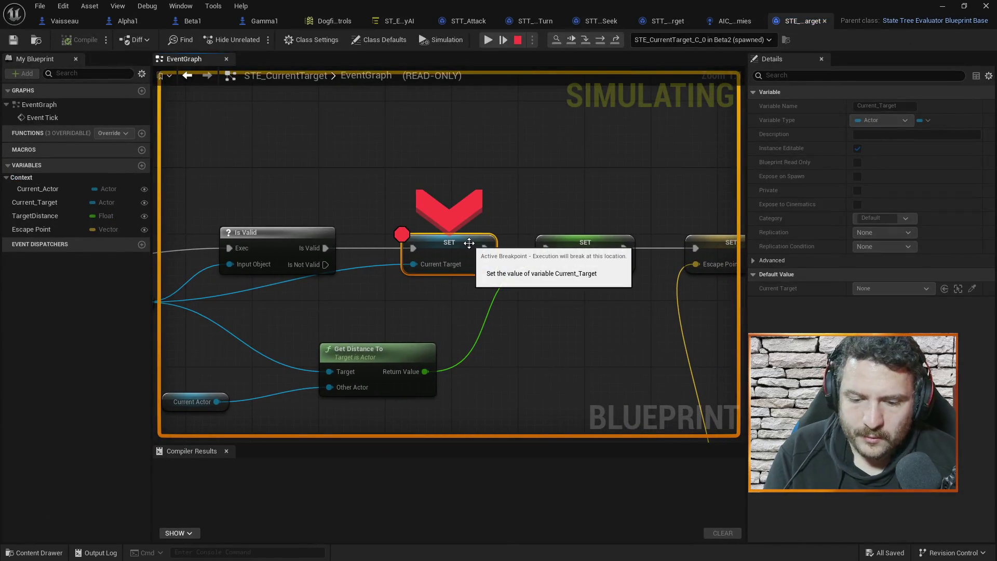
click(942, 6)
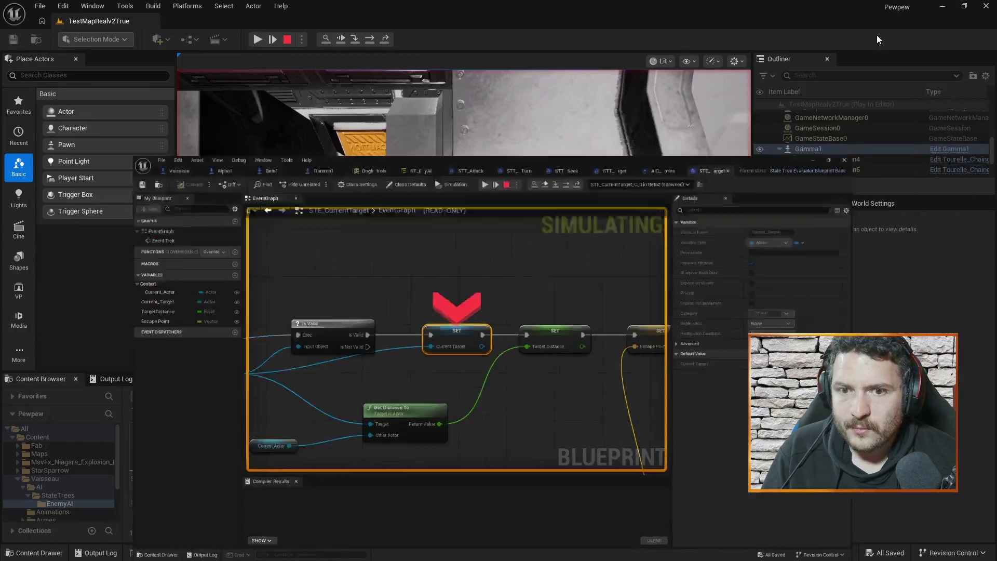
click(257, 39)
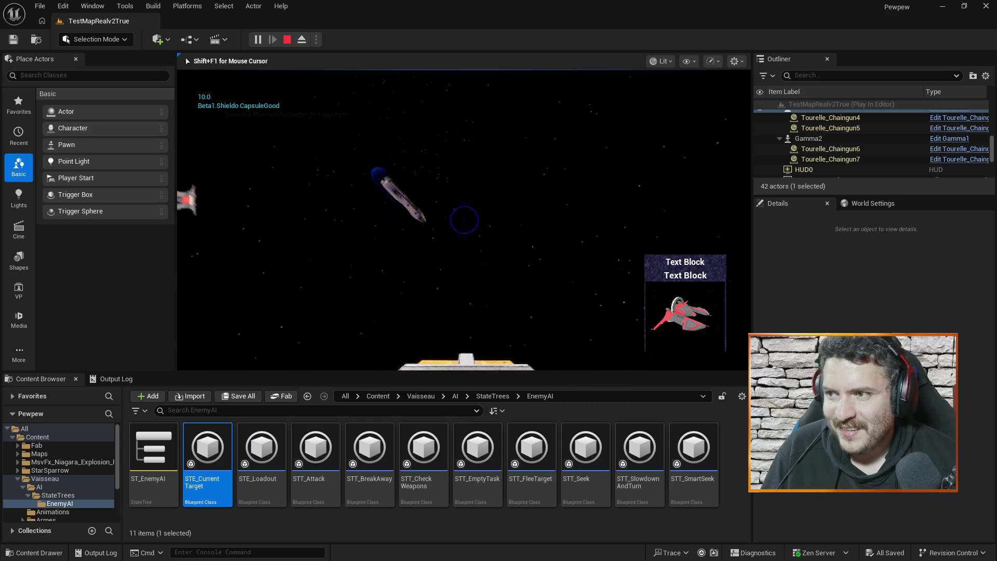
key(Escape)
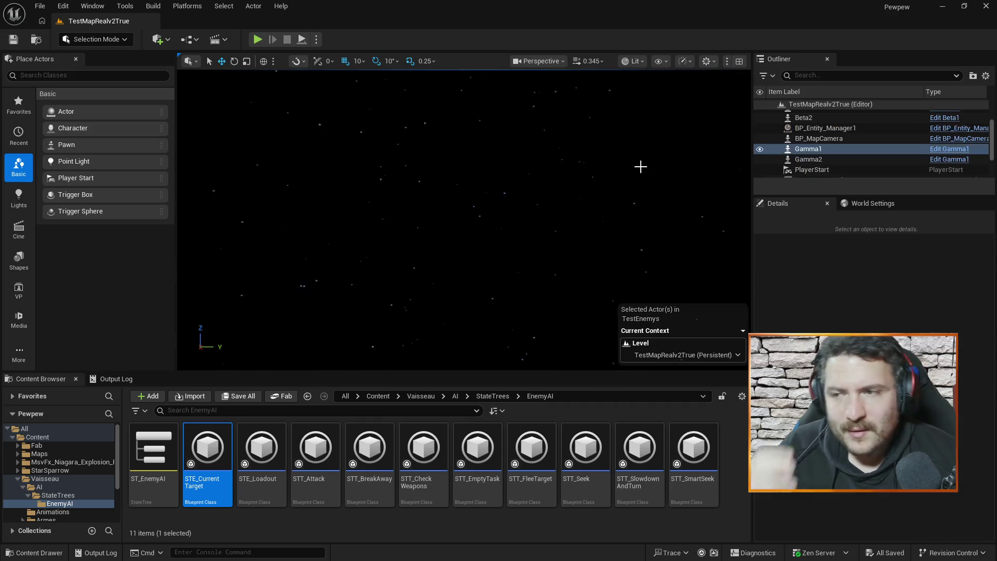
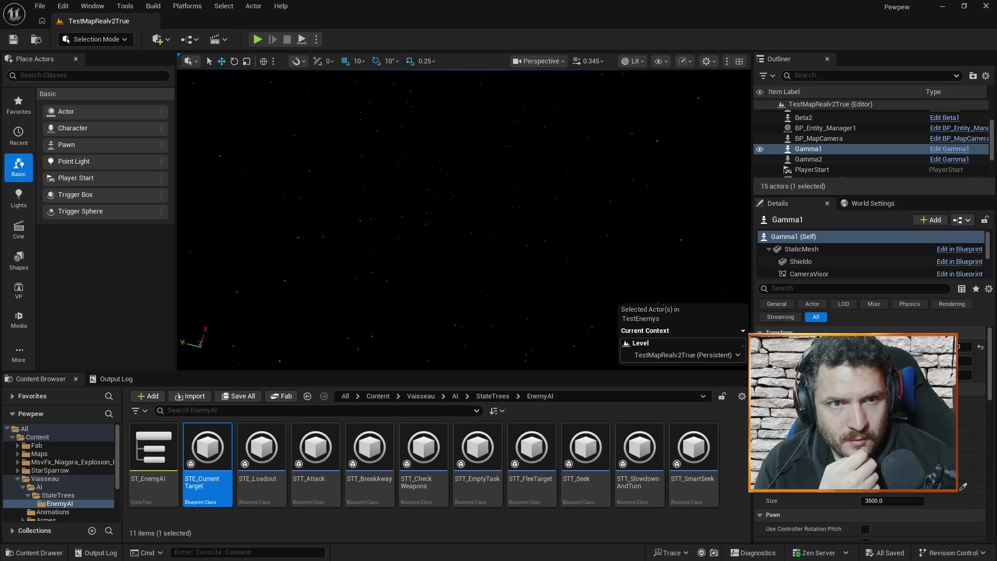
Switch from the Unreal Editor to Firefox showing the Expanse ship maneuvers YouTube video.
key(alt+Tab)
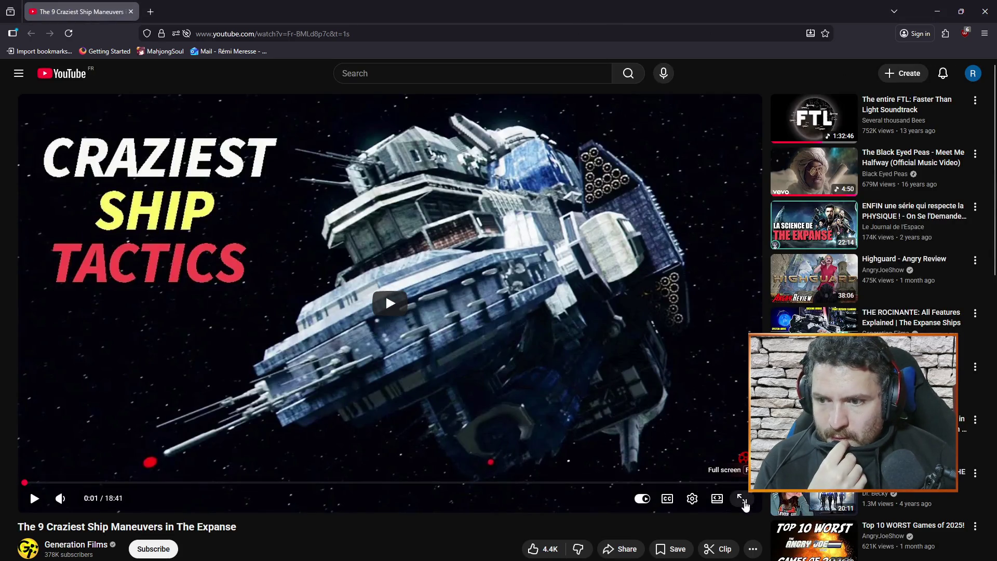
Make the Expanse maneuvers video full screen, mute and unmute it, and start playback.
double_click(385, 294)
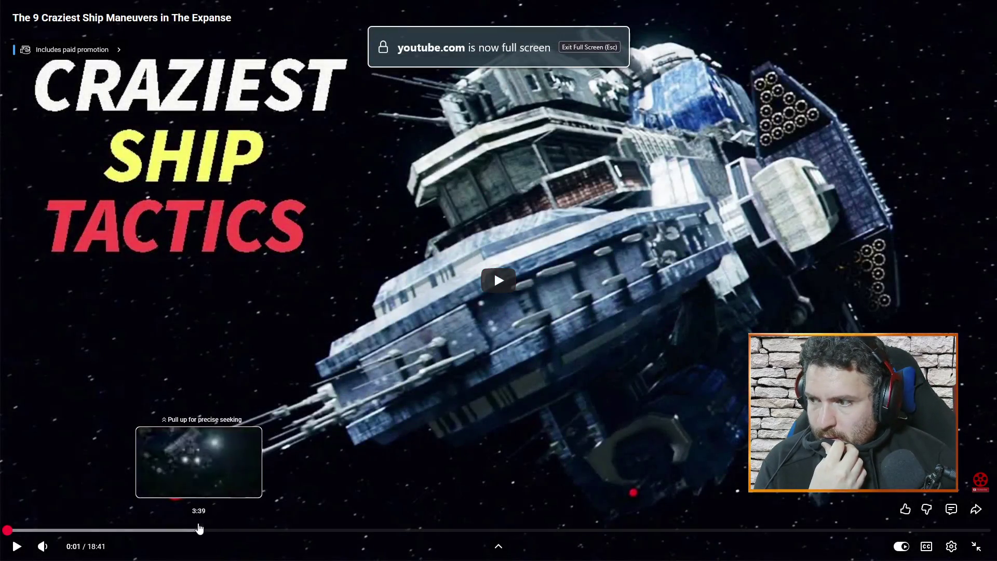
key(m)
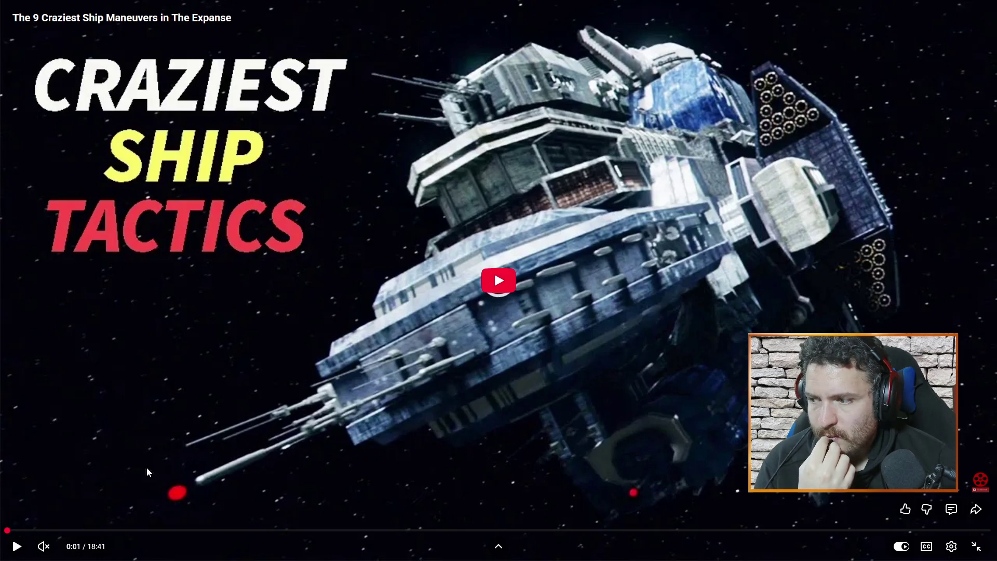
click(44, 545)
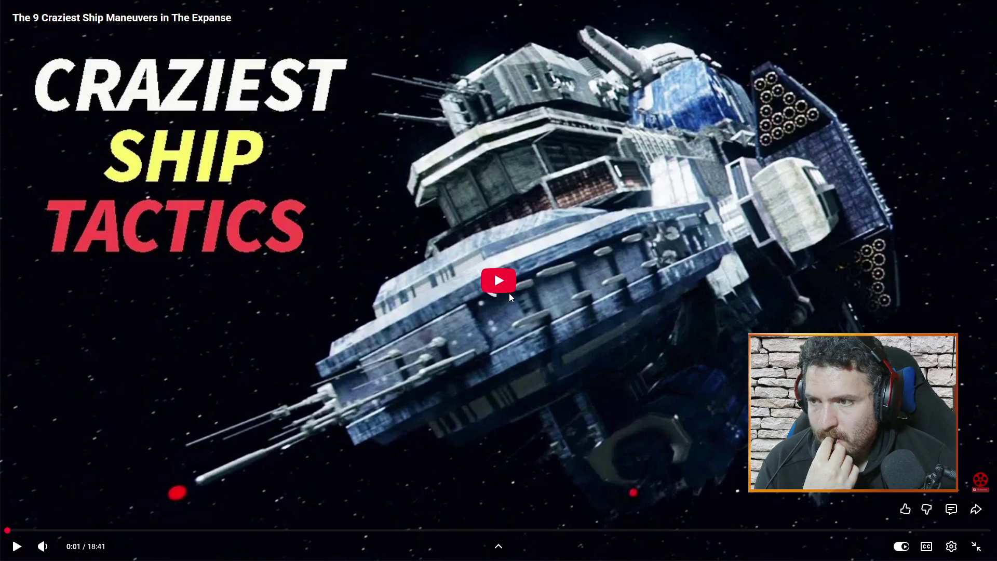
click(508, 293)
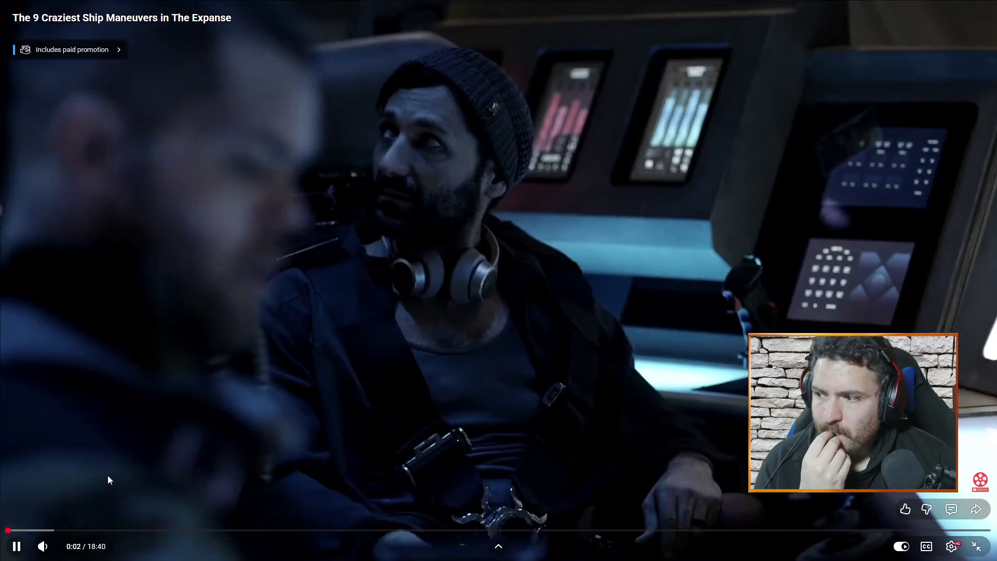
Skim the video at 0:50, 0:38, 1:18, 2:01 and 3:34, then leave full screen.
click(52, 531)
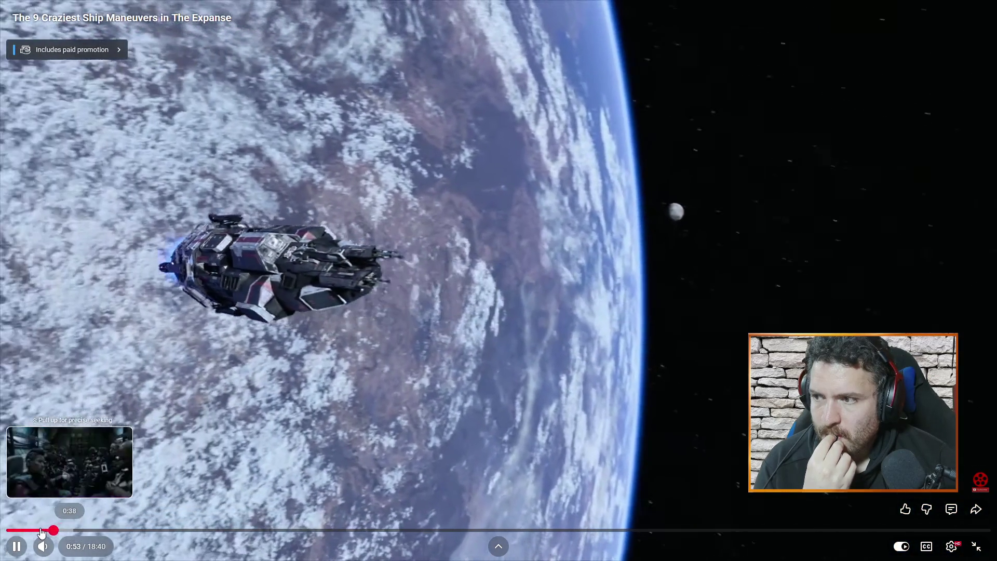
click(40, 529)
click(76, 530)
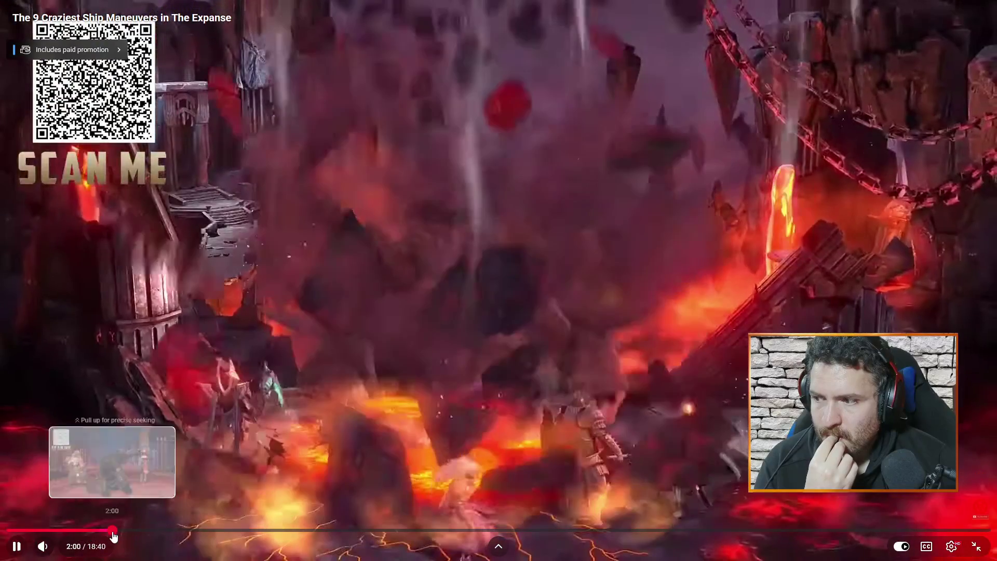
click(111, 530)
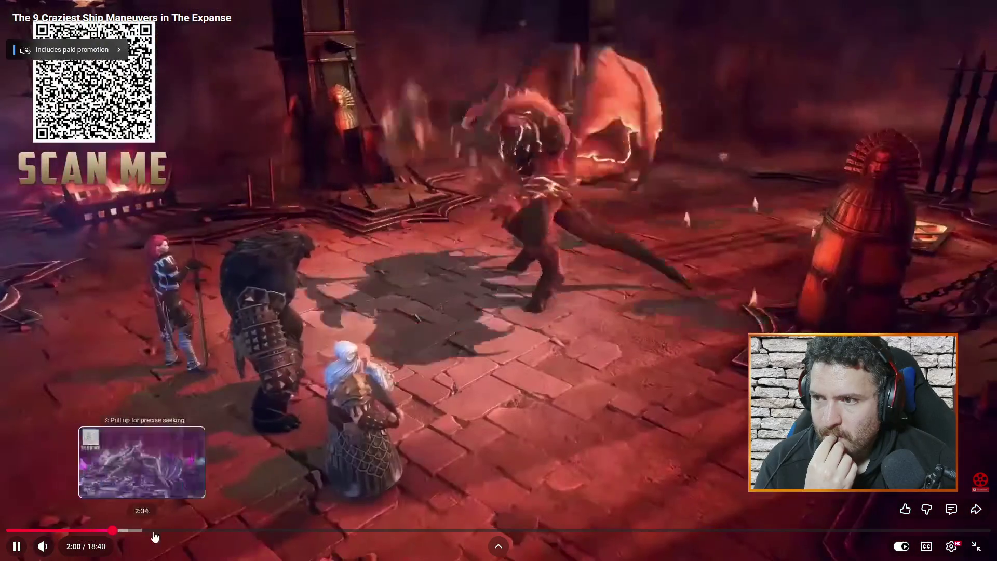
click(195, 530)
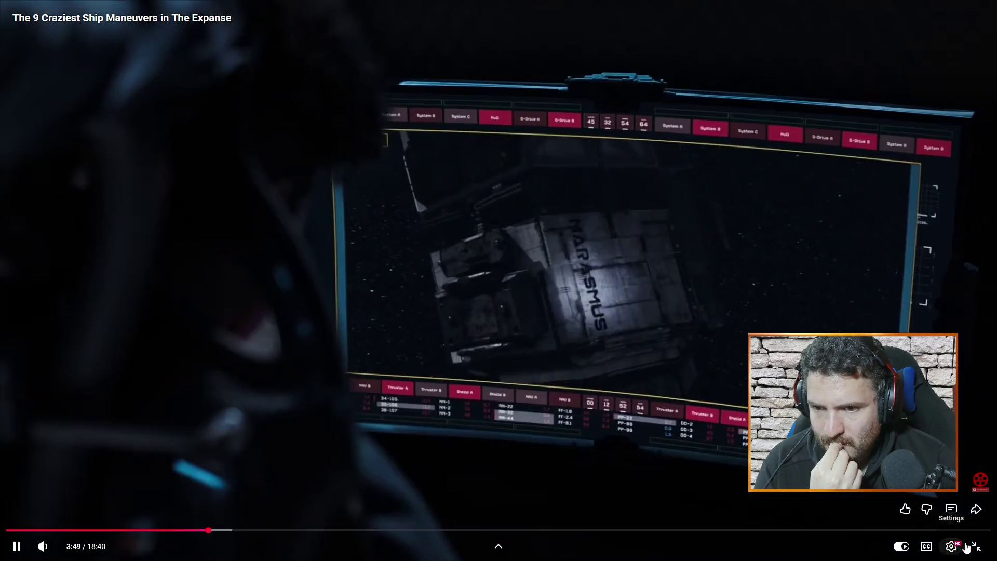
key(Escape)
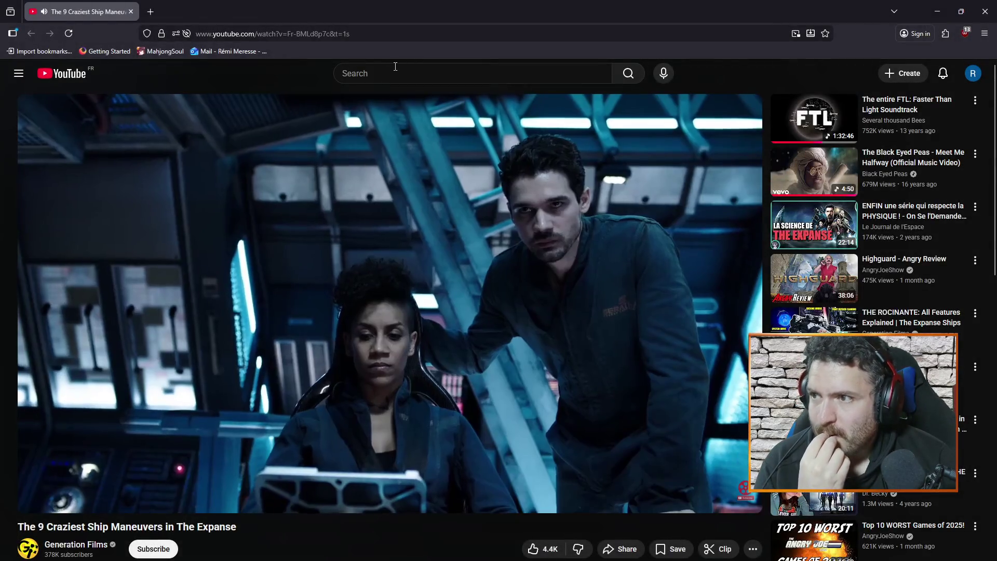
Search YouTube for 'the expanse space battle' and open the Rocinante vs Zmeya video.
text(the e)
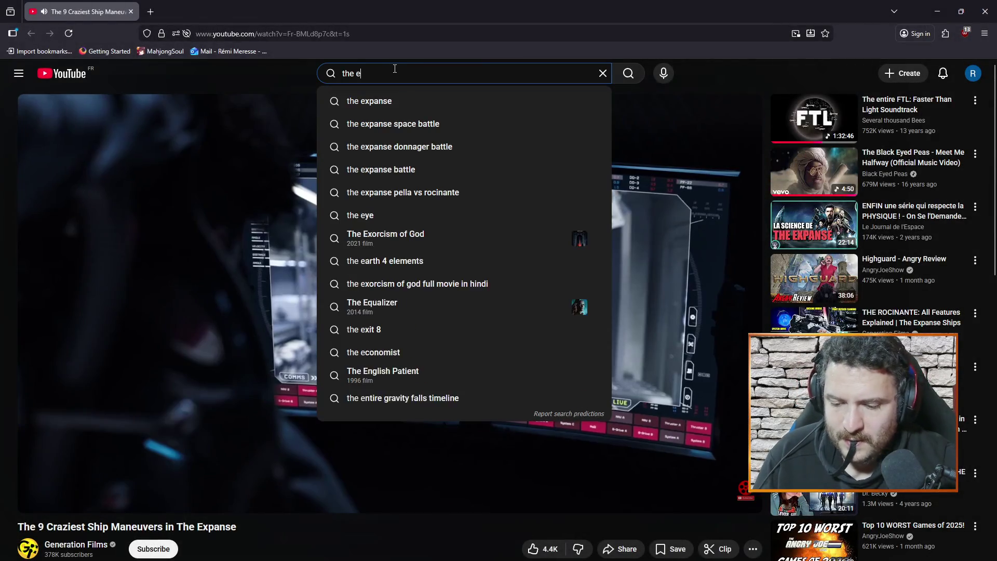
text(xpanse space )
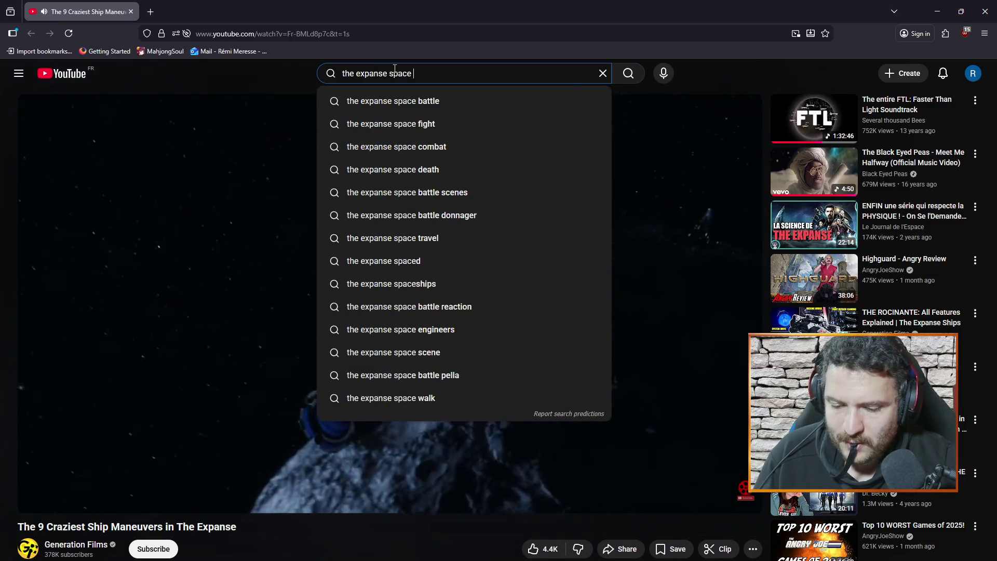
text(battle)
key(Return)
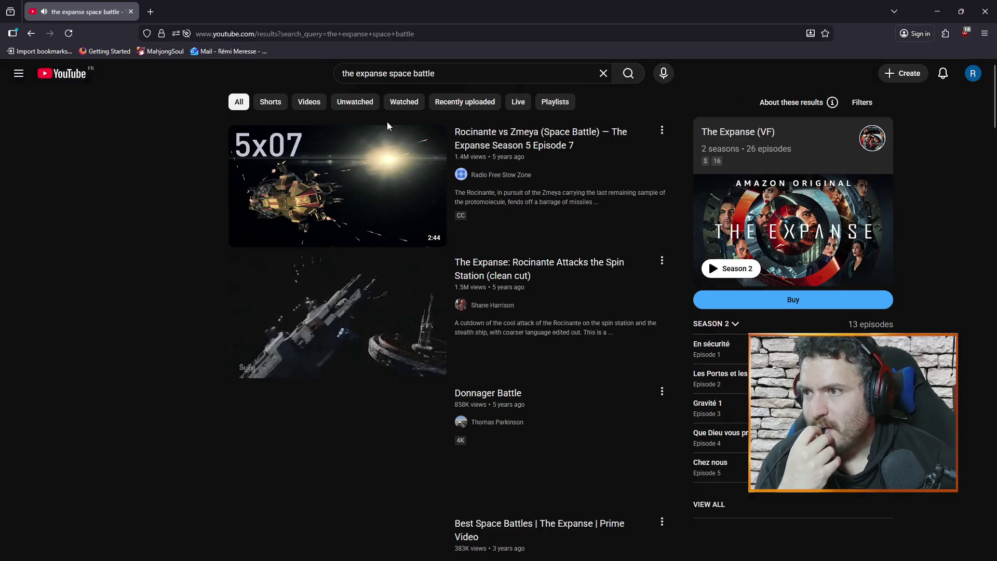
click(338, 187)
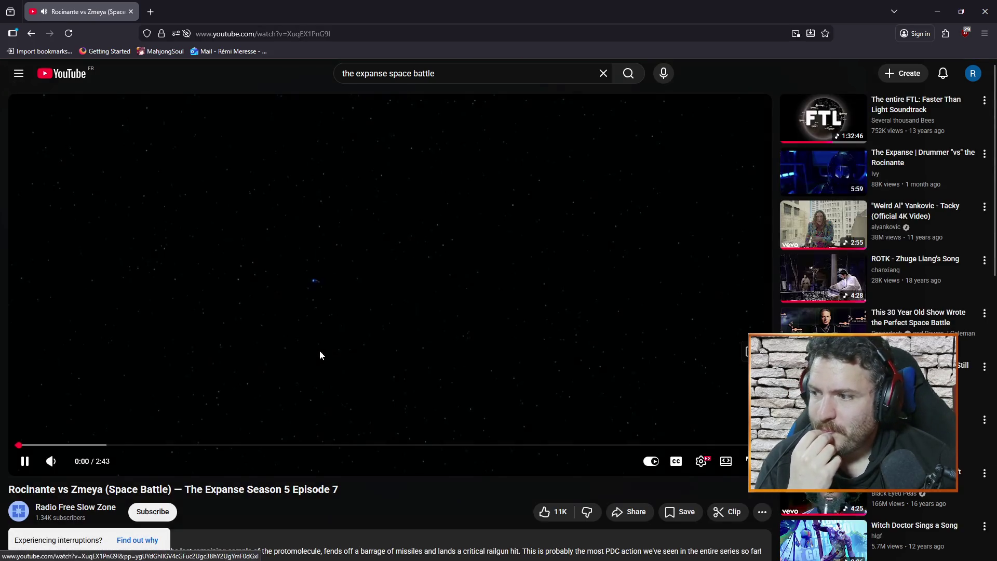
Watch the battle full screen, scrubbing to 0:14, 0:30, 1:13, 1:04, pausing at 1:04 and 1:14.
click(748, 461)
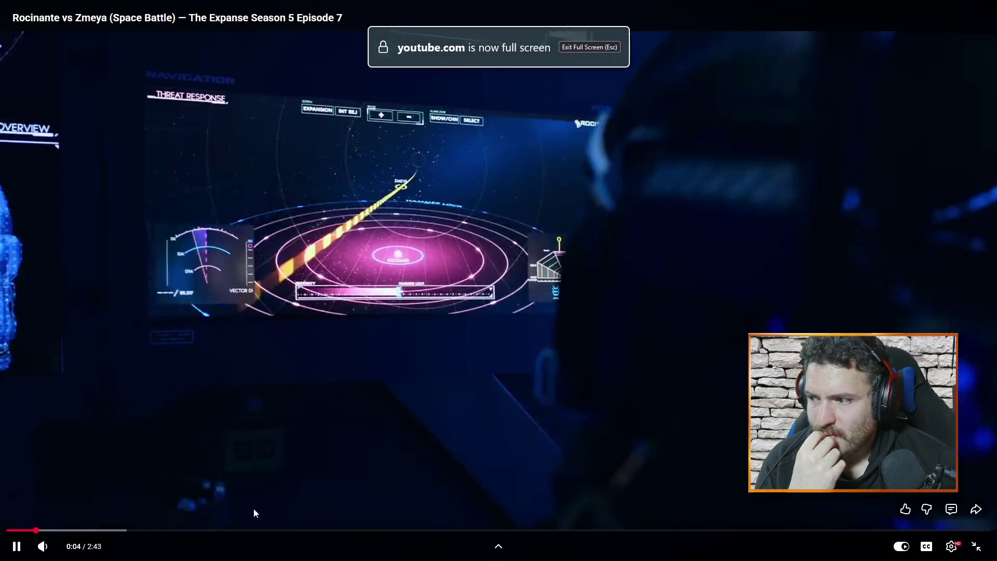
click(96, 530)
click(190, 529)
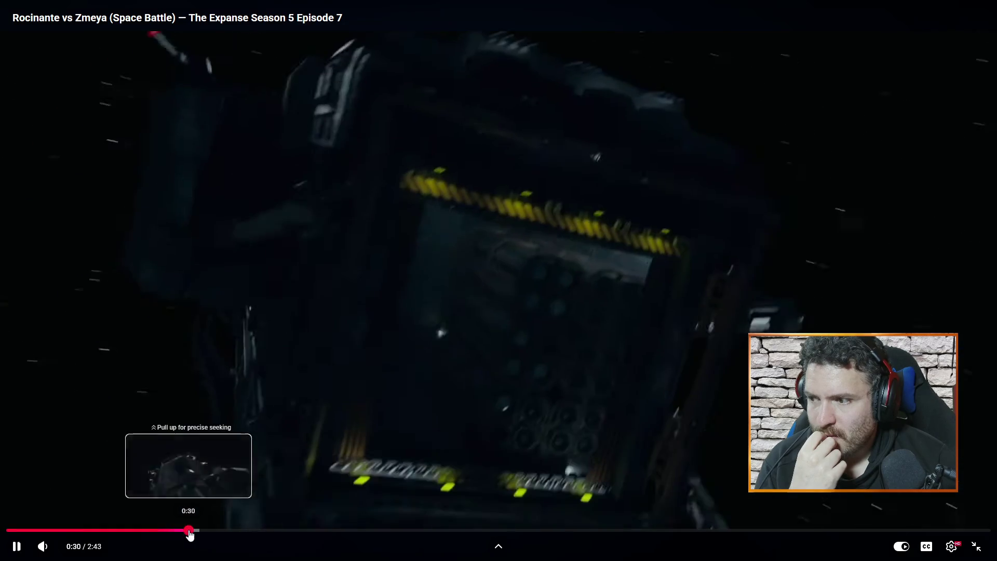
click(447, 530)
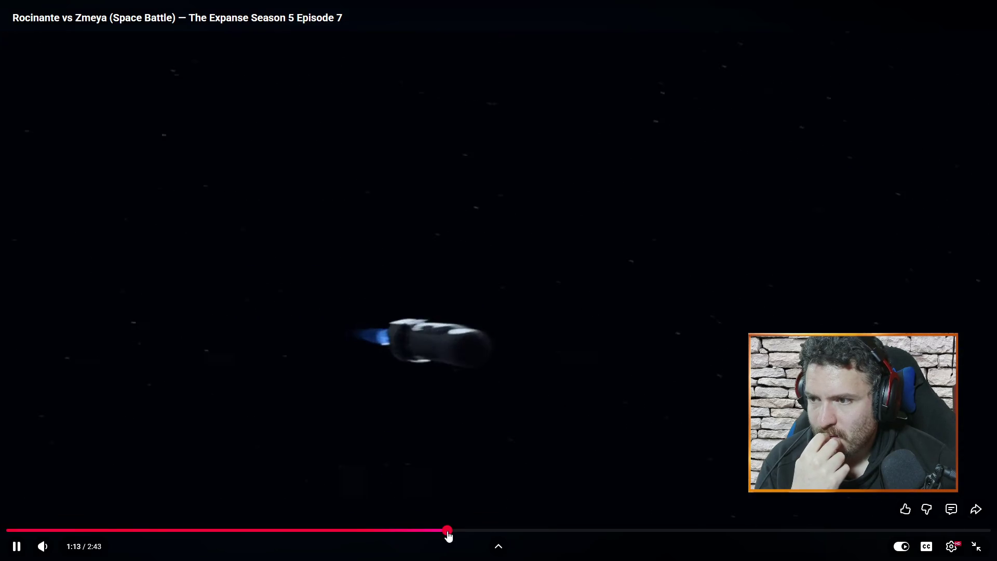
click(406, 530)
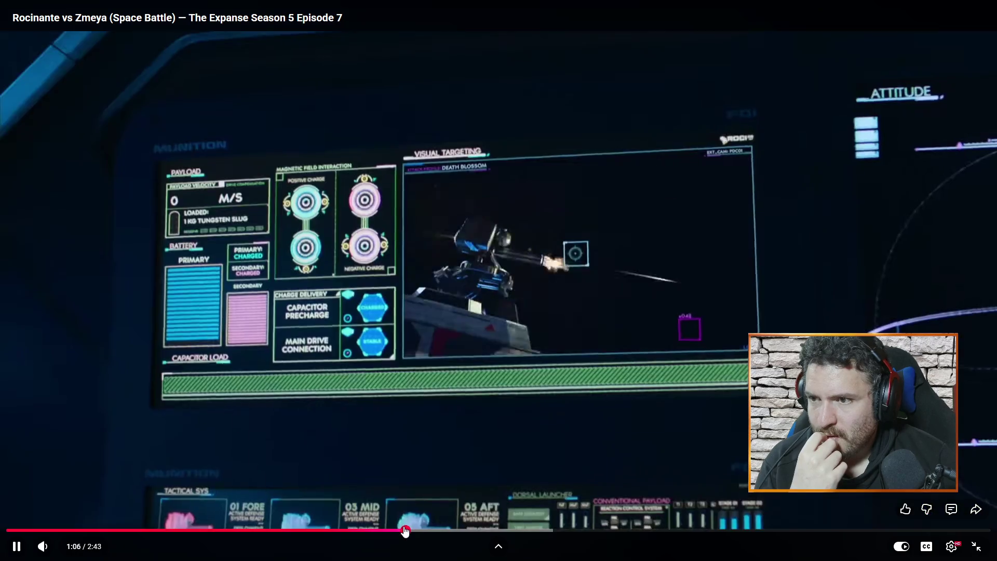
click(394, 530)
click(684, 304)
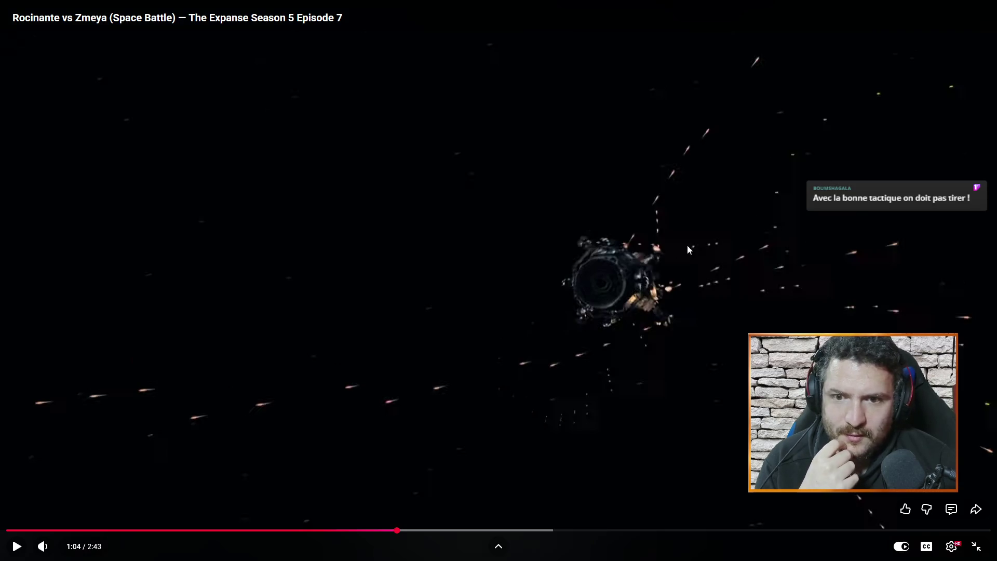
click(603, 292)
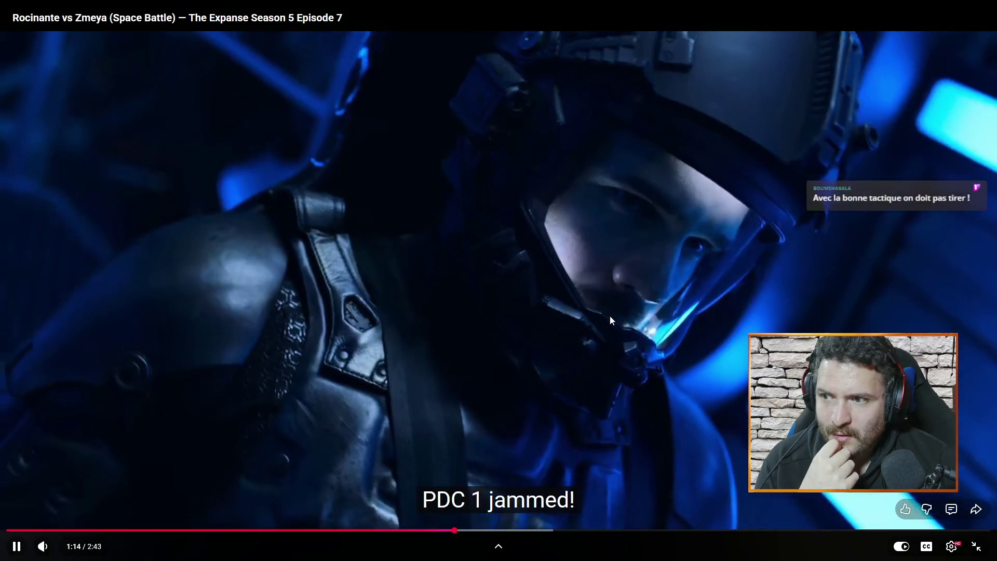
click(610, 315)
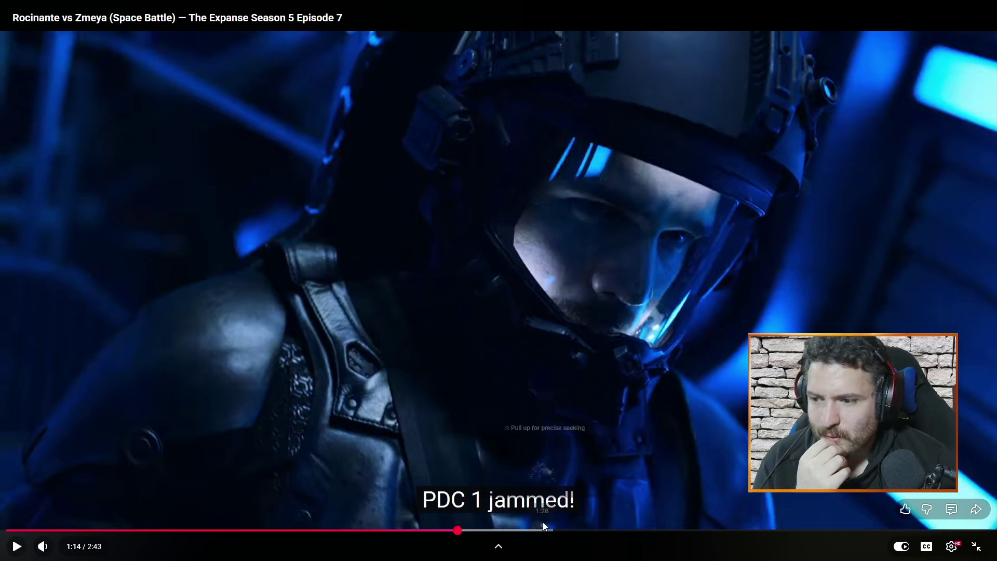
click(543, 522)
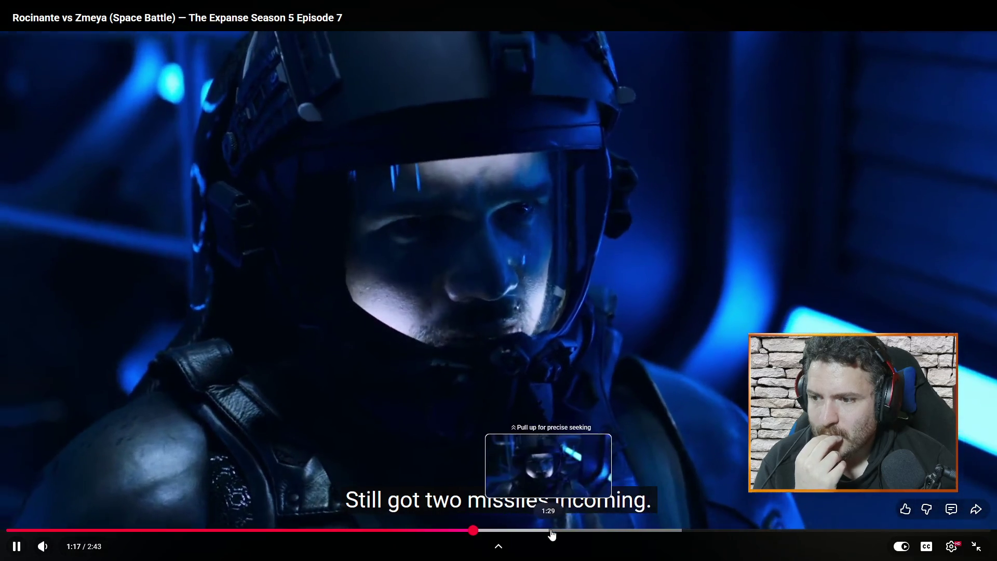
Skim to 1:29, 1:42, 1:48, back to 1:25, pause, exit full screen, return to Unreal.
click(545, 530)
click(623, 530)
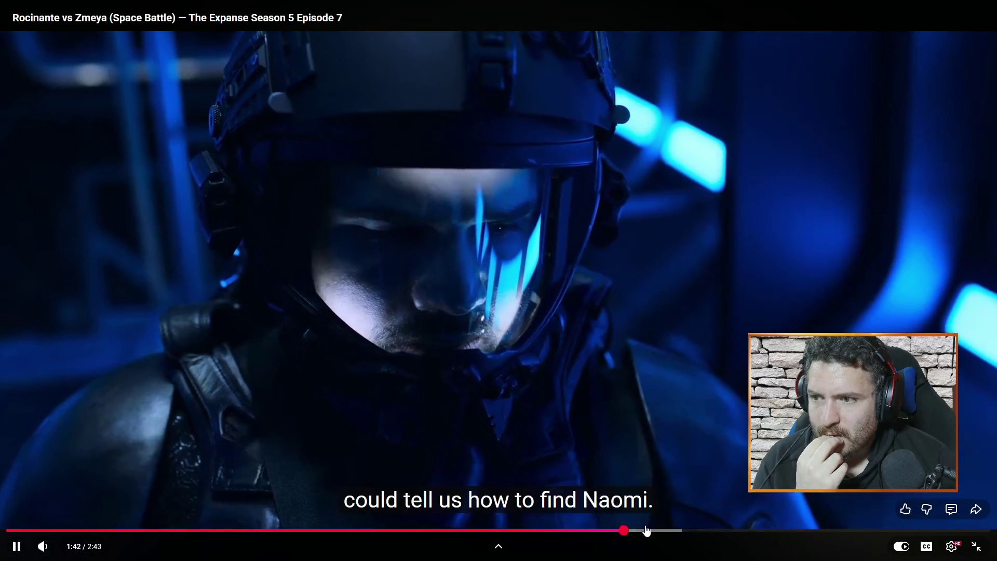
click(663, 529)
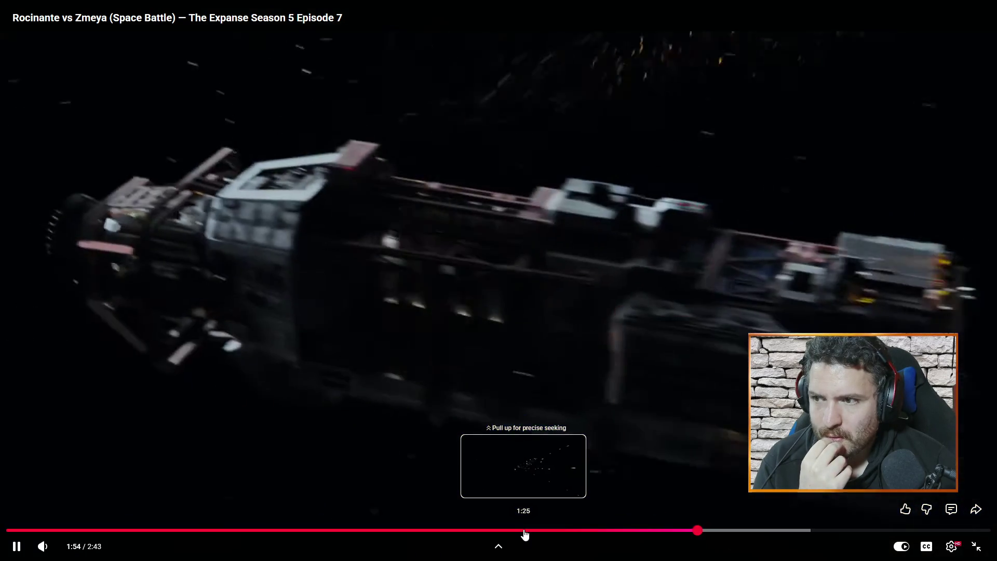
click(525, 530)
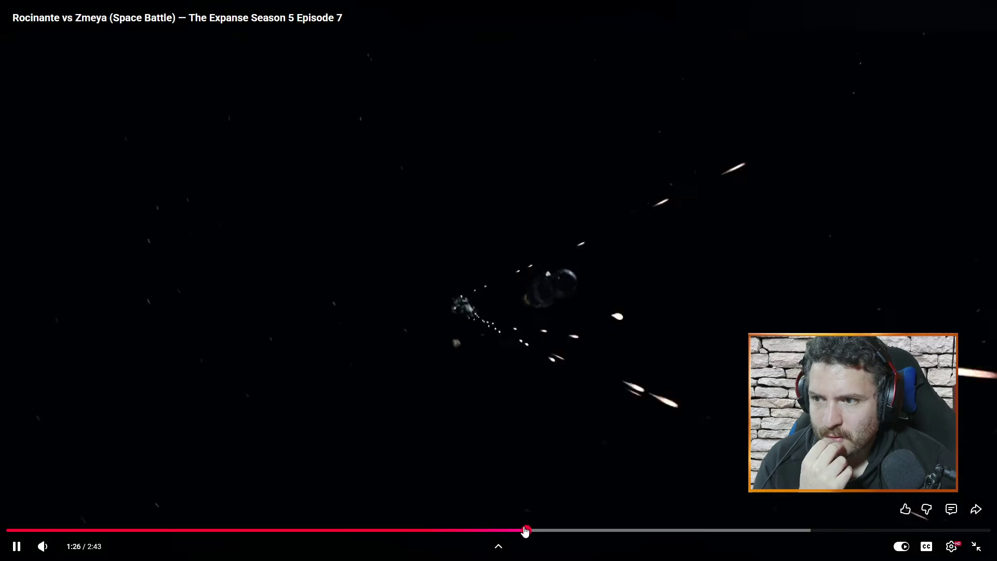
click(589, 411)
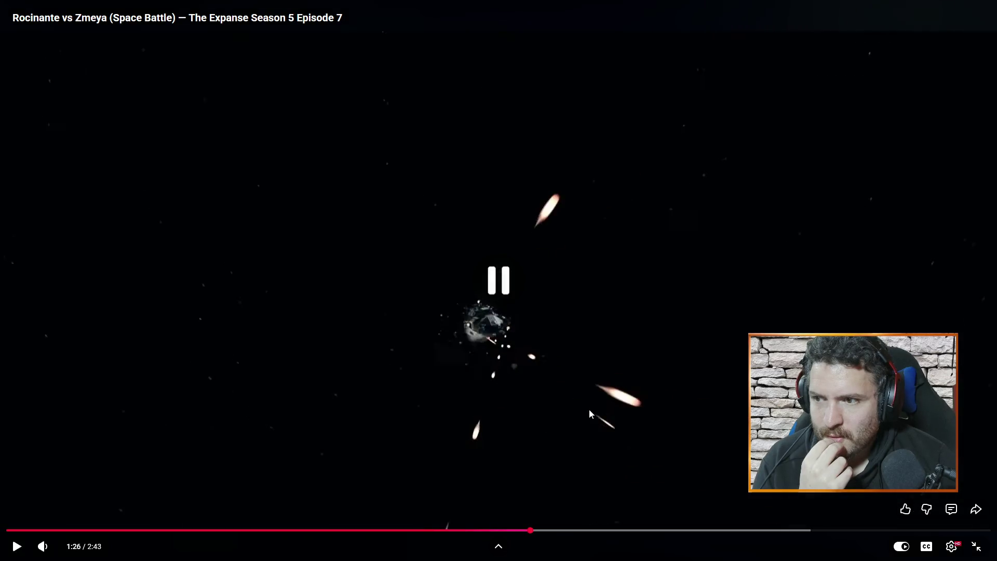
click(977, 546)
key(alt+Tab)
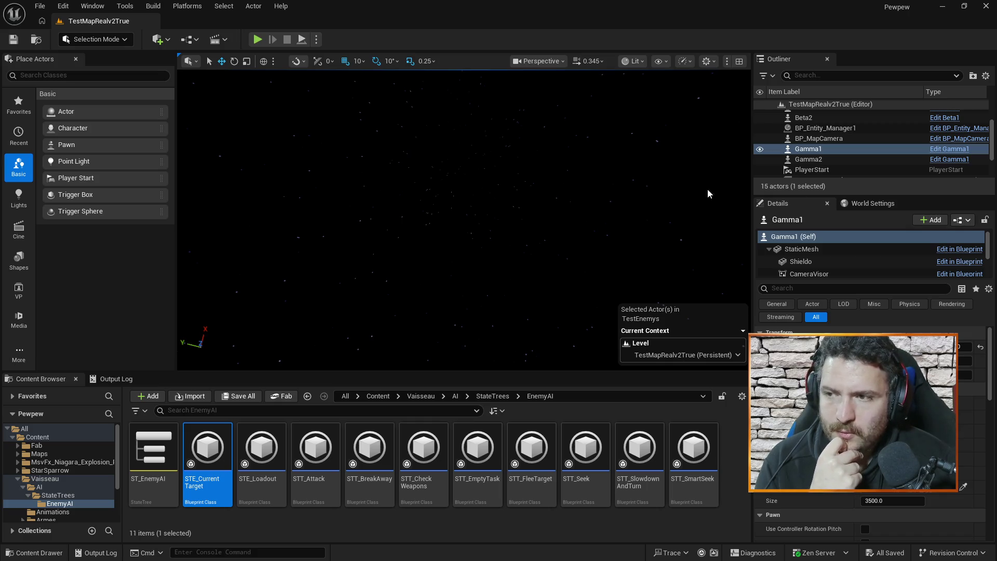
Play-test the TestMapRealv2True level with the enemy ships, then stop the session.
click(264, 40)
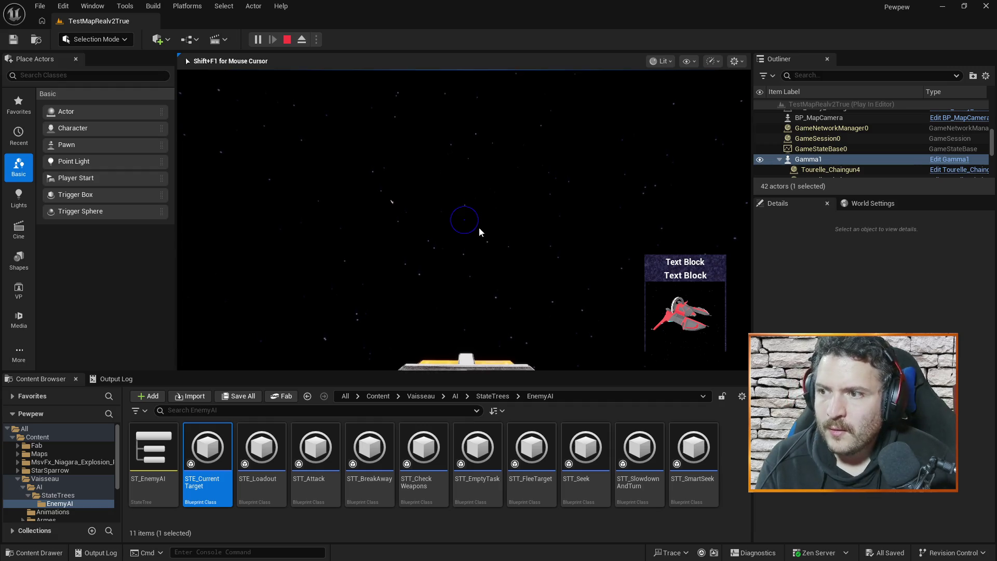
key(Escape)
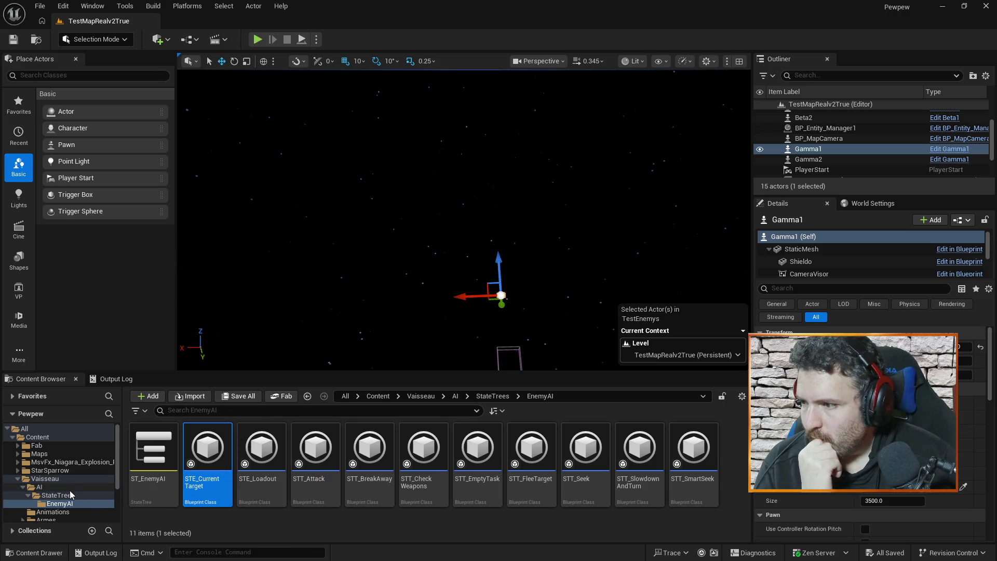
Browse the Content Browser to Armes/Balles and open the Balle_Chaingun blueprint.
scroll(71, 495, down, 3)
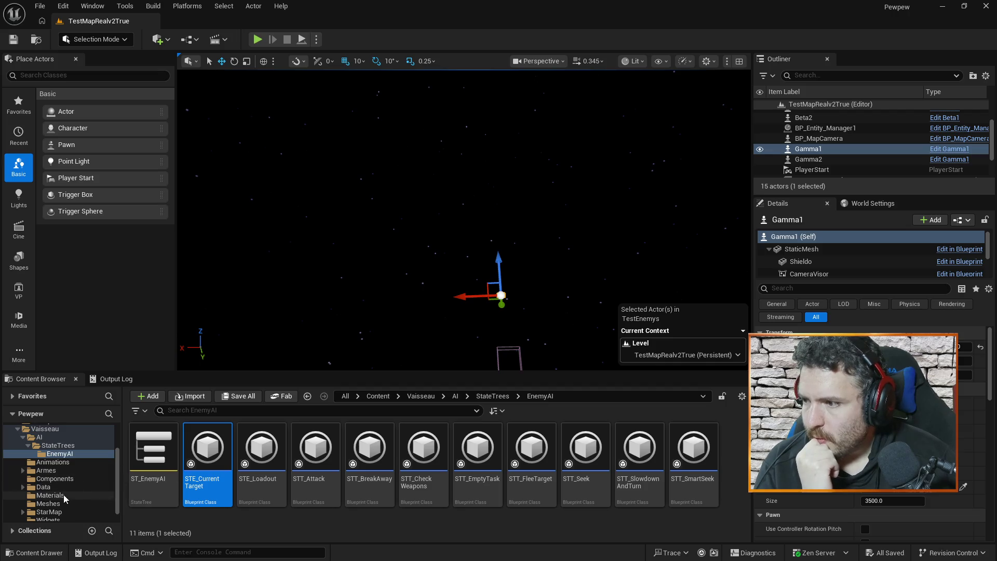
click(63, 496)
click(63, 504)
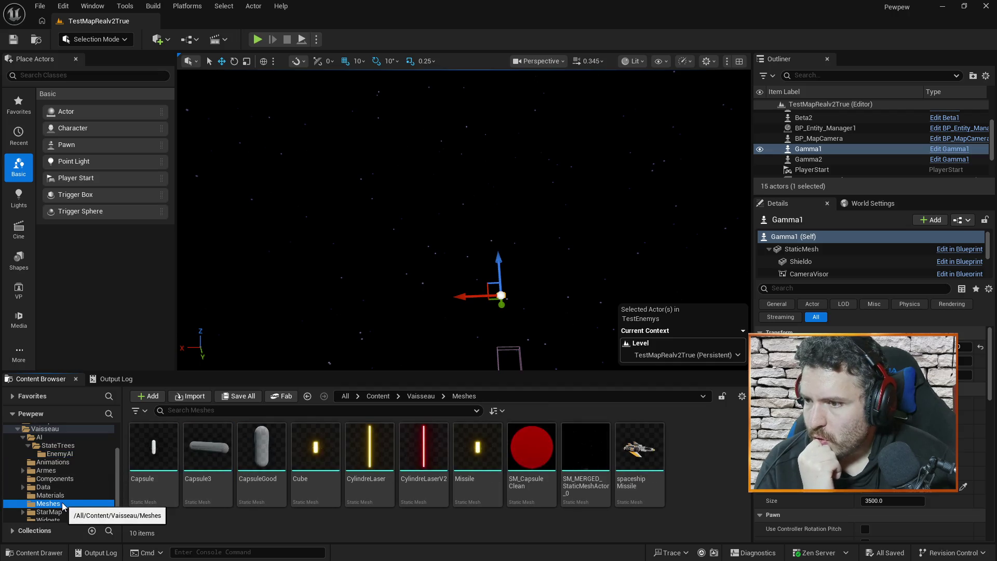
click(23, 470)
click(42, 480)
double_click(163, 444)
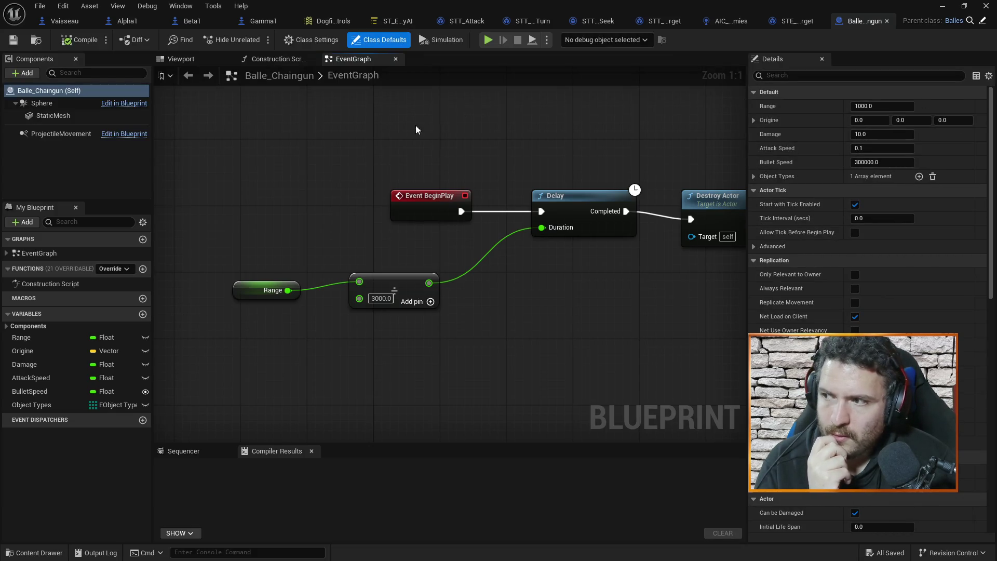
Inspect Gamma1's StaticMesh component settings, then reopen the Balle_Chaingun bullet blueprint.
click(941, 7)
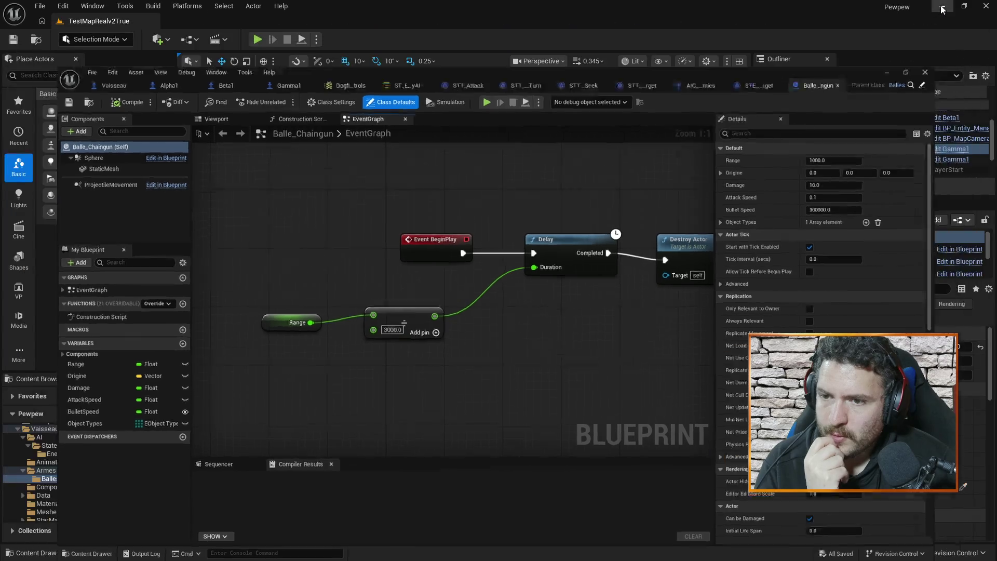
scroll(883, 467, down, 10)
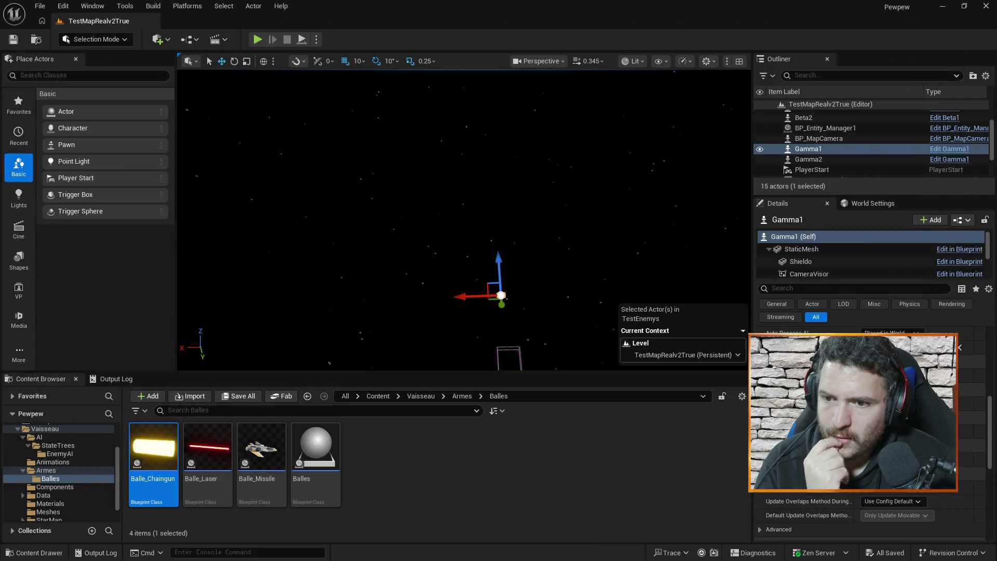
drag(989, 478, 989, 338)
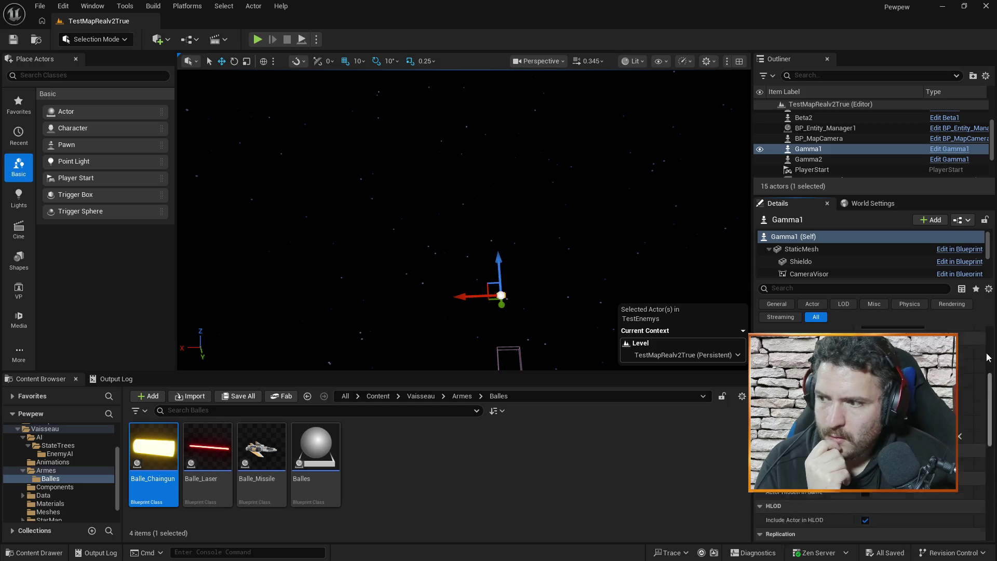
click(208, 451)
click(154, 452)
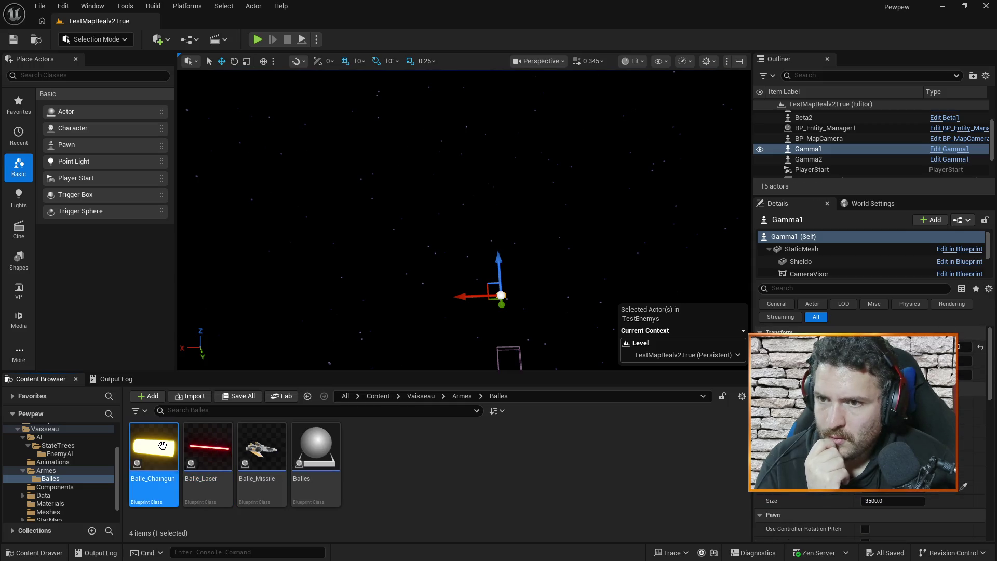
click(827, 249)
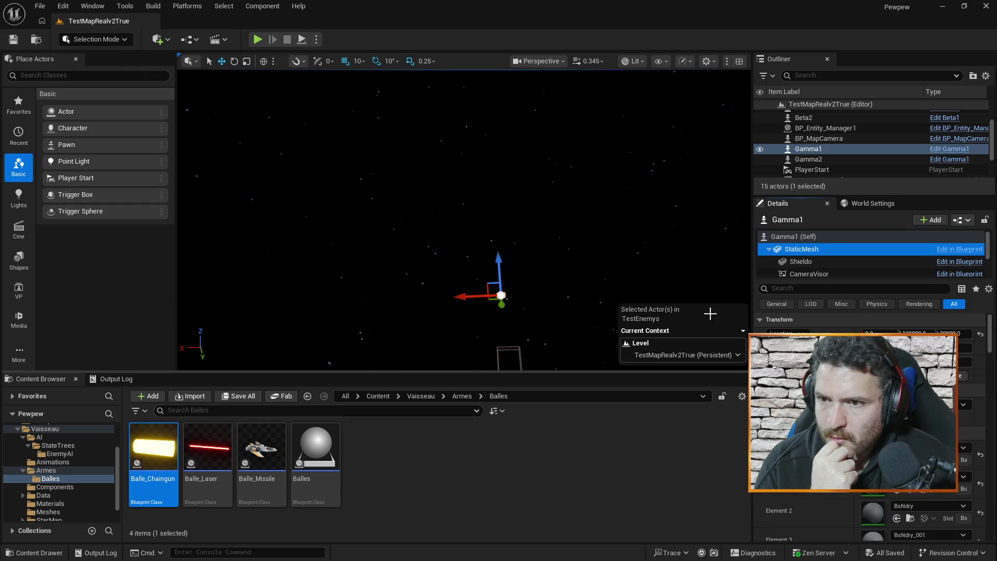
click(200, 428)
click(152, 445)
double_click(150, 445)
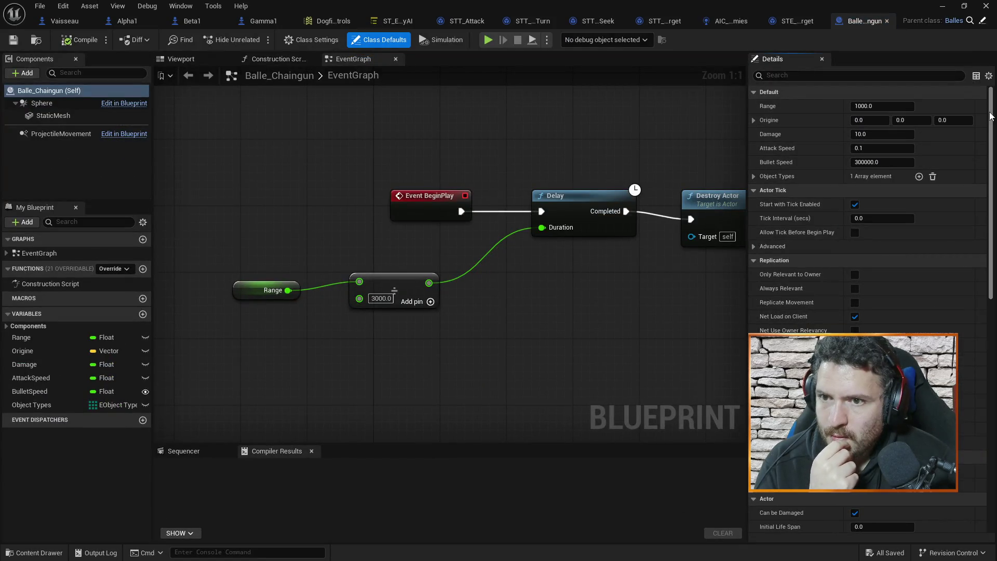
Select the bullet's StaticMesh component and view it in the 3D preview.
click(78, 113)
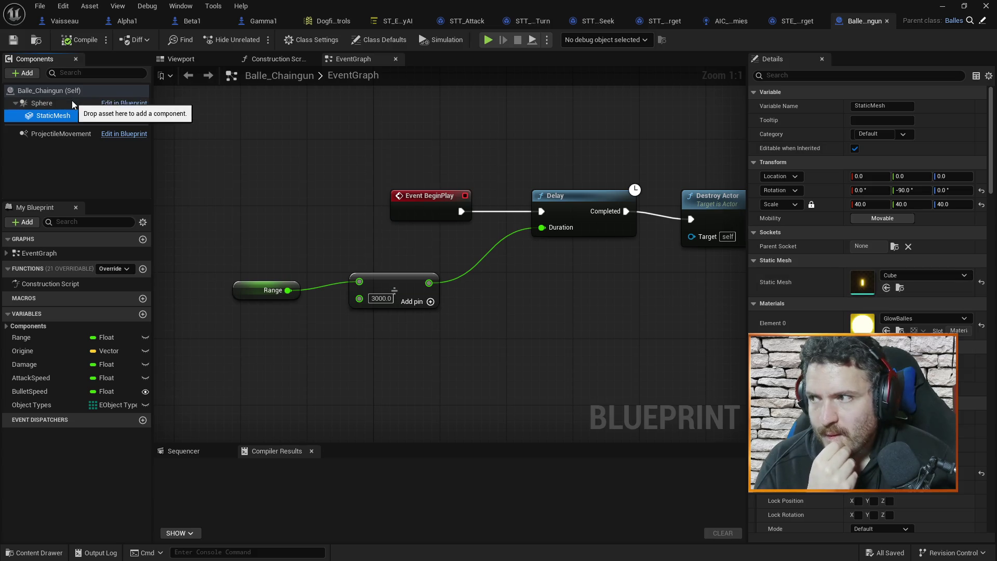
click(66, 118)
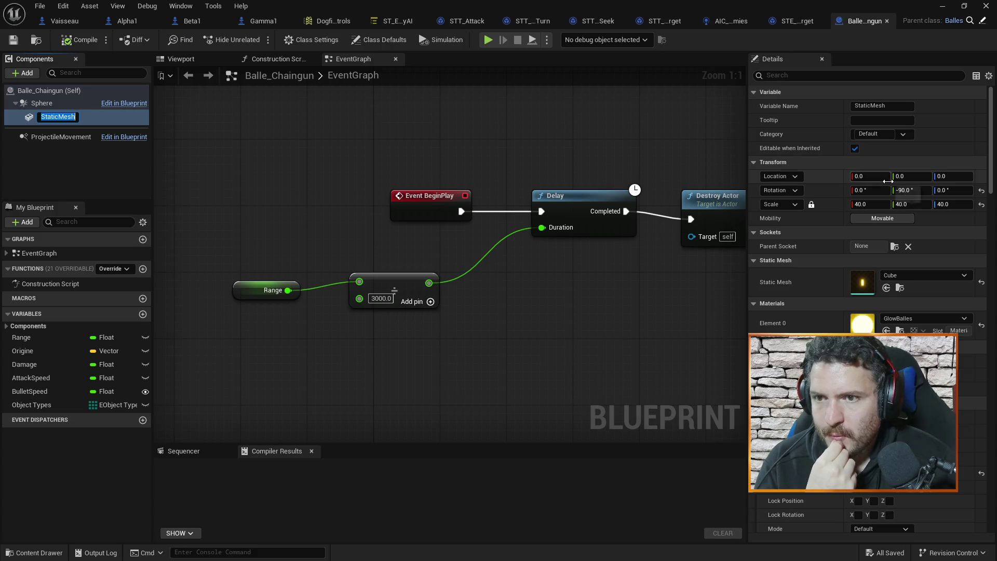
click(811, 203)
click(811, 204)
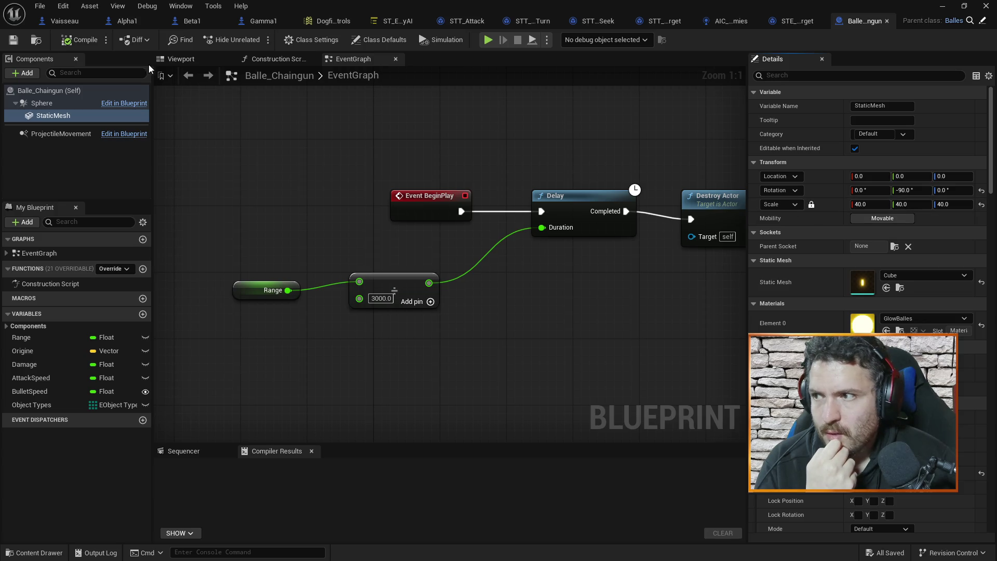
click(177, 59)
mouse_move(551, 165)
mouse_down()
mouse_move(571, 197)
mouse_move(444, 158)
mouse_up()
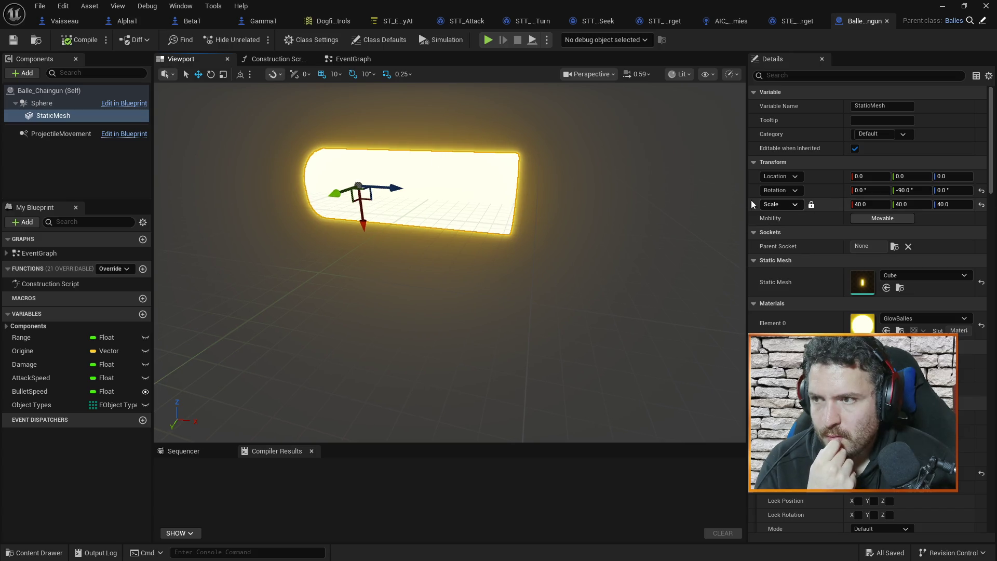
Unlock the scale ratio and set the bullet mesh's Z scale to 300.
click(811, 204)
click(962, 204)
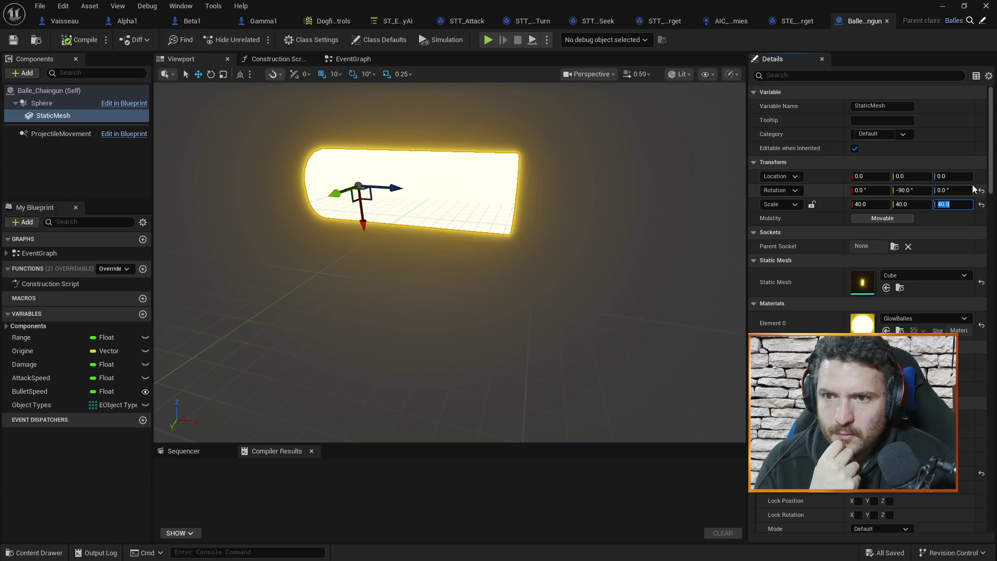
text(300)
key(Return)
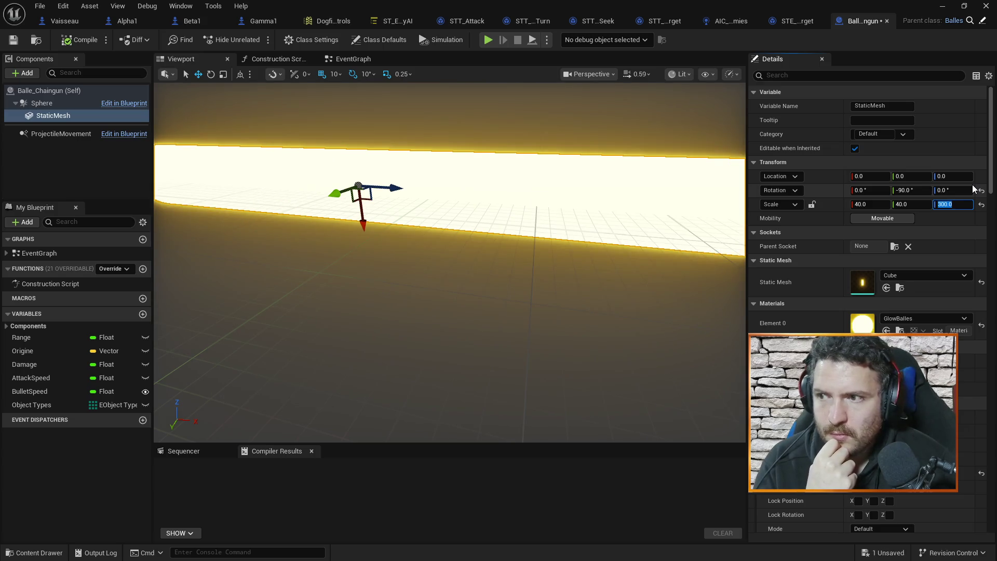
scroll(498, 275, down, 5)
scroll(492, 274, down, 4)
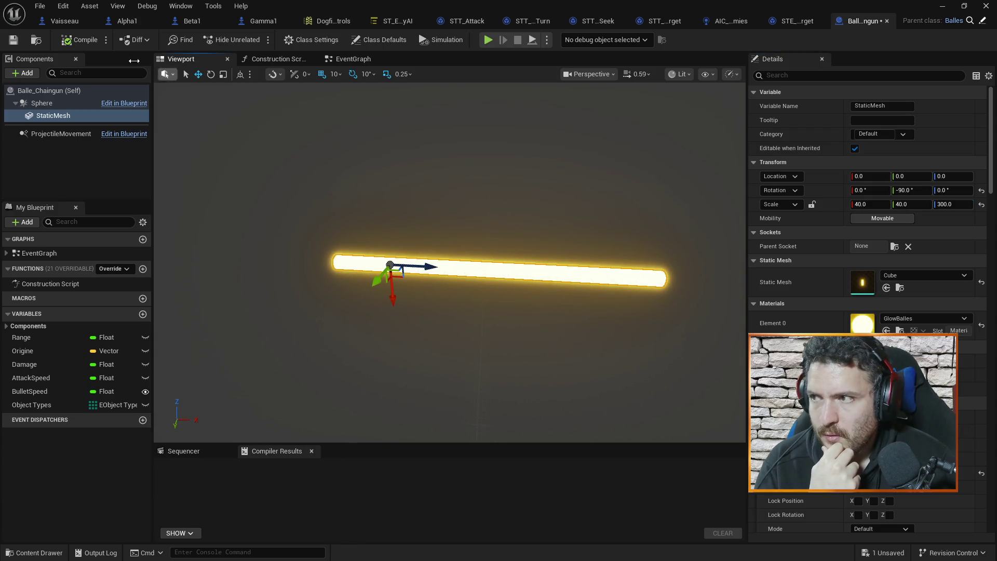
Compile Balle_Chaingun and start a play-test of the level.
click(83, 40)
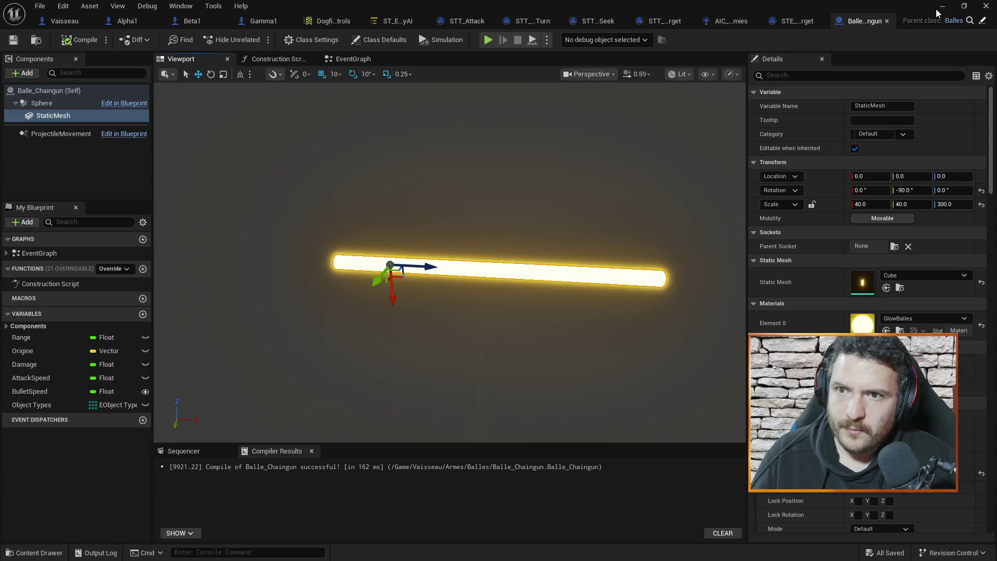
click(940, 7)
click(256, 39)
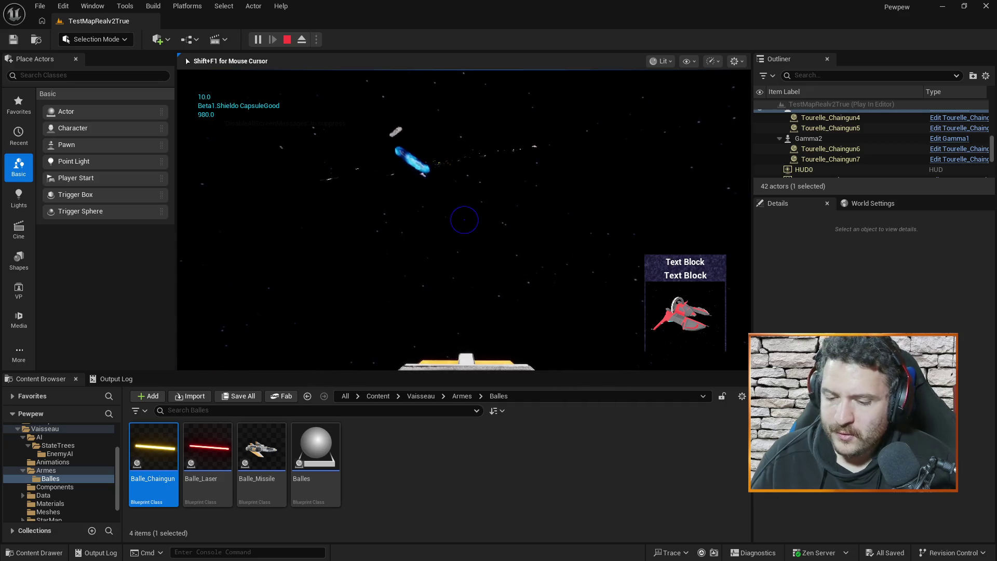
Stop the chaingun bullet play-test and return to the Balle_Chaingun blueprint editor.
key(Escape)
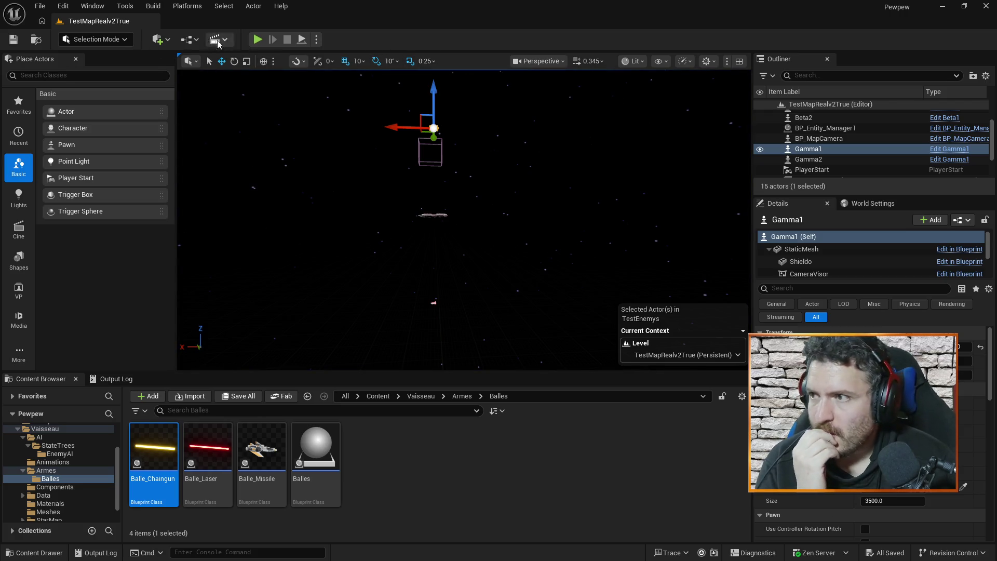
key(alt+Tab)
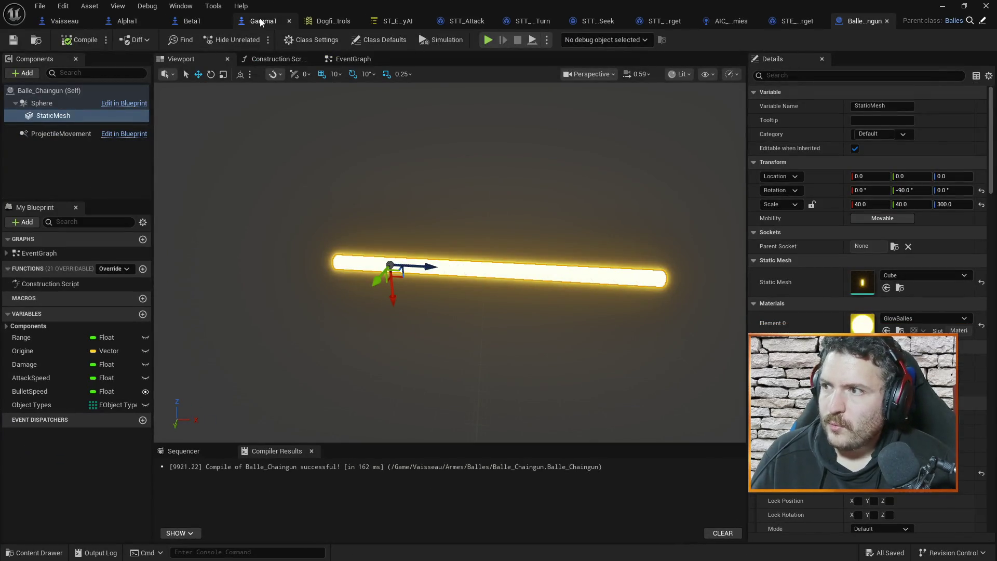
In Gamma1, set Weapon List Index[0] and Index[1] to Arme_Chaingun.
click(261, 21)
click(892, 166)
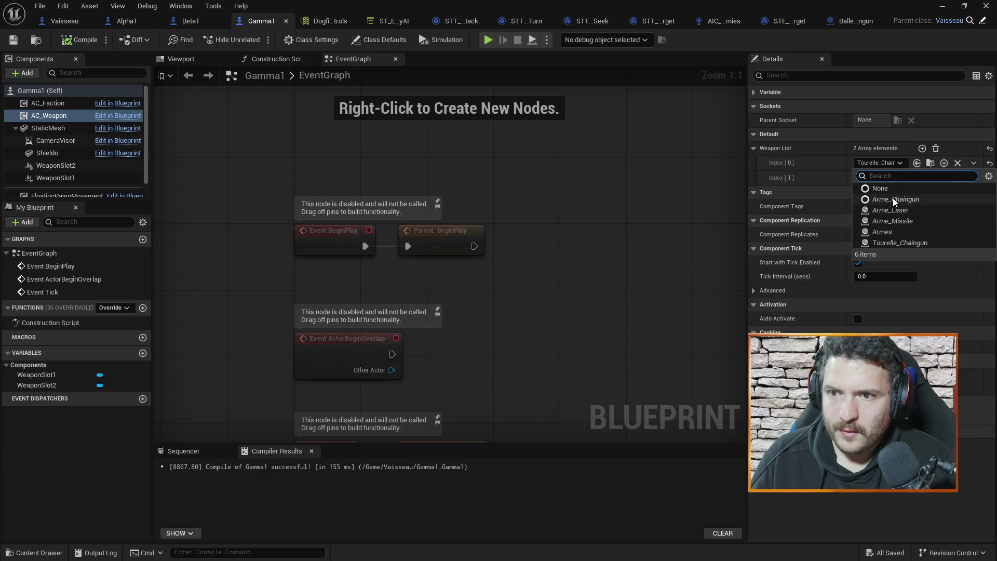
click(892, 198)
click(881, 179)
click(883, 216)
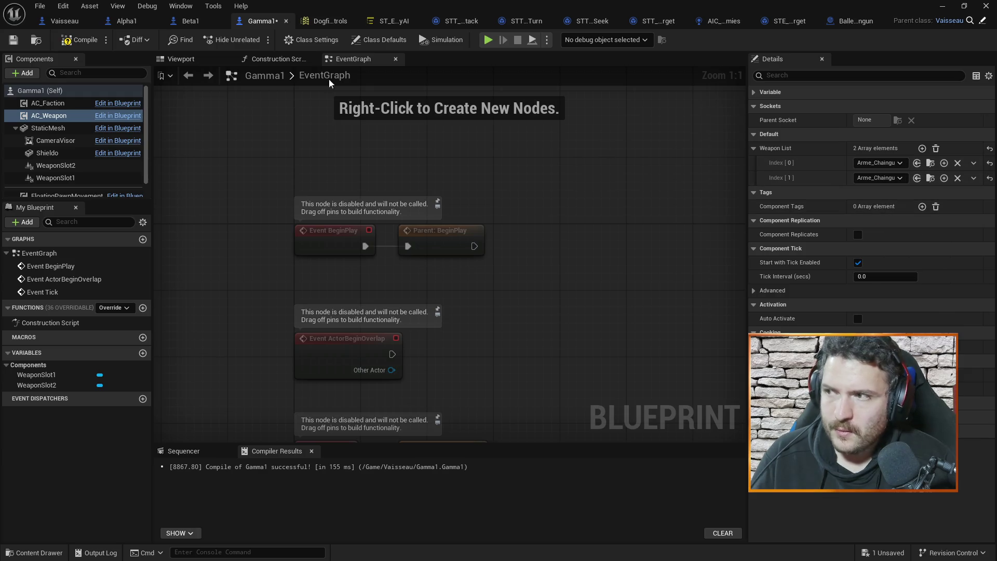
Save and compile Gamma1, then start a play-test of the level.
key(ctrl+s)
click(76, 41)
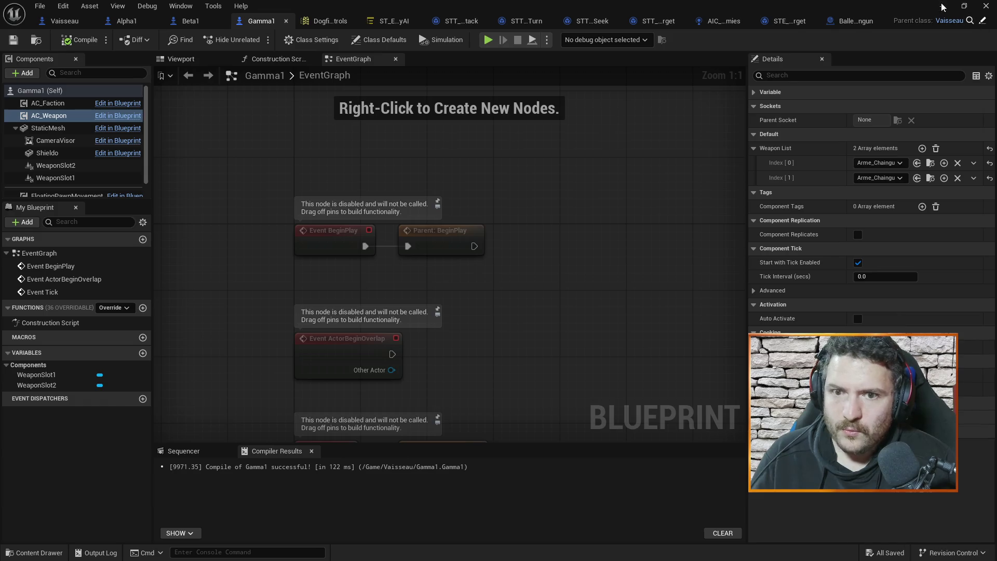
click(944, 8)
click(256, 40)
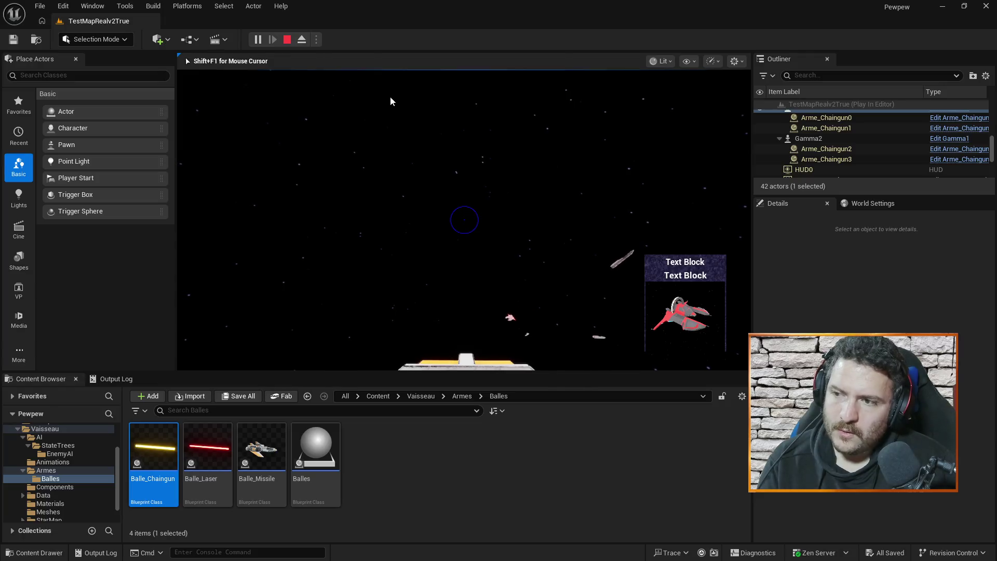
End the Gamma chaingun play-test and bring back the Gamma1 blueprint editor.
key(Escape)
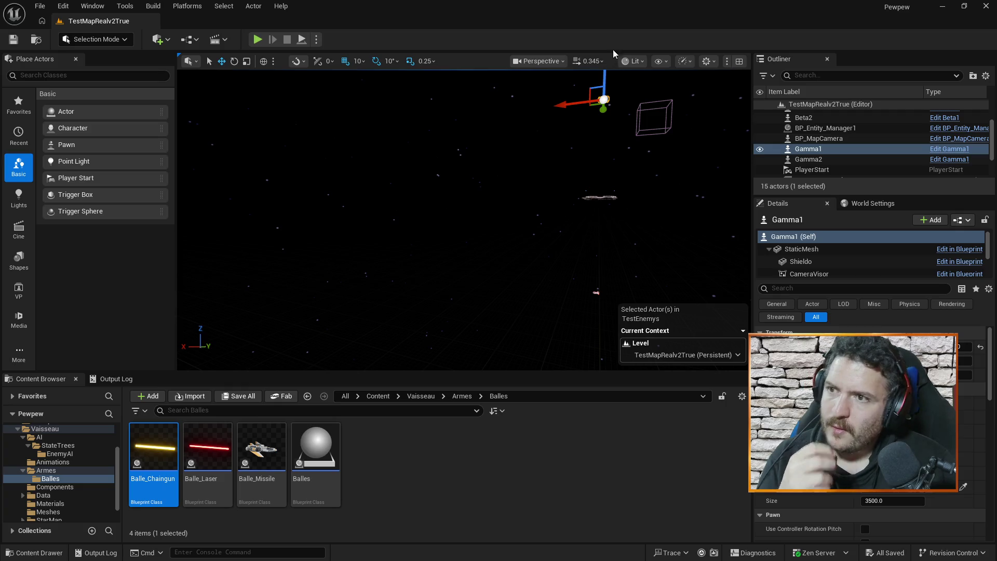
key(alt+Tab)
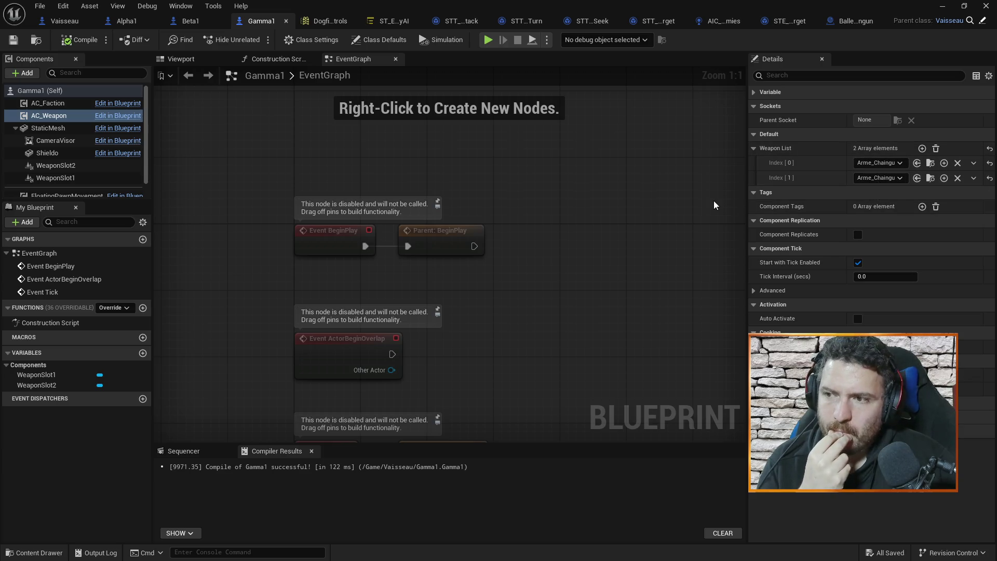
Change Balle_Chaingun's Range class default from 1000 to 2000.
click(845, 22)
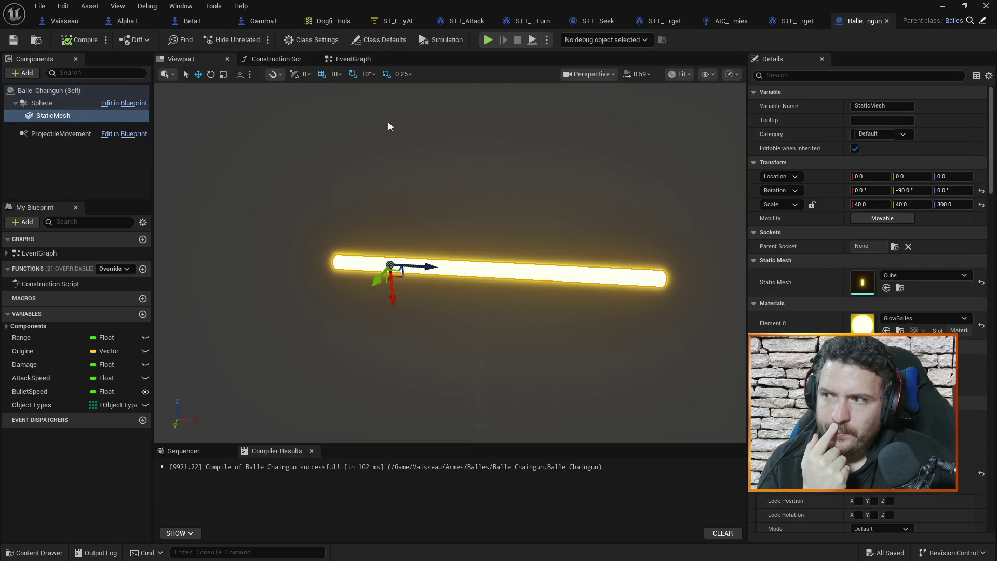
click(39, 91)
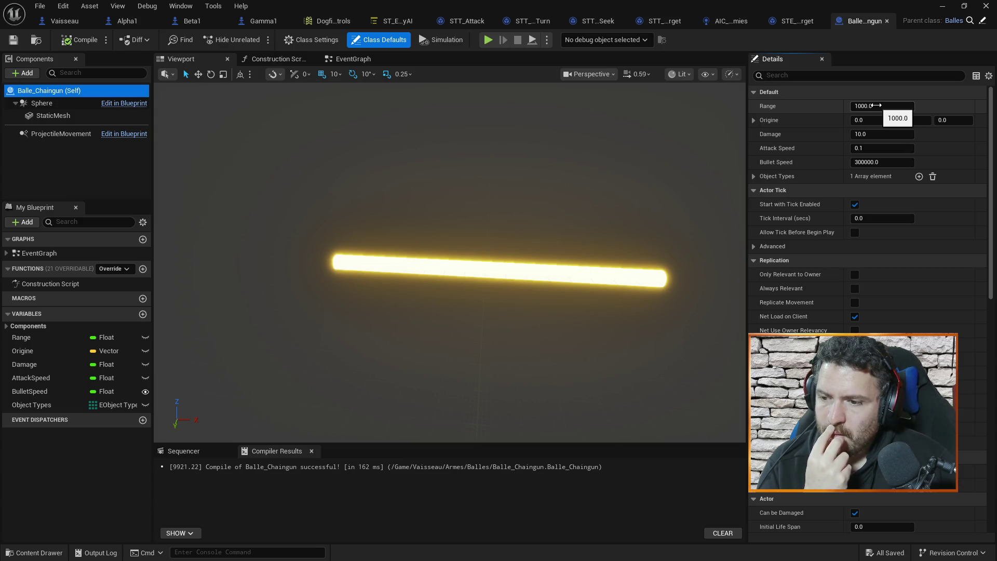
click(877, 106)
text(20000)
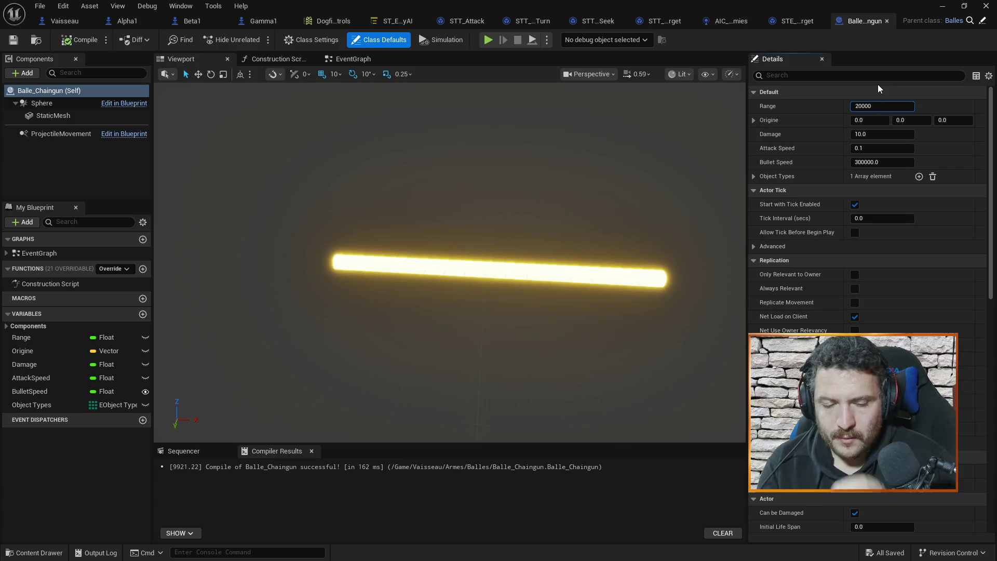
key(BackSpace)
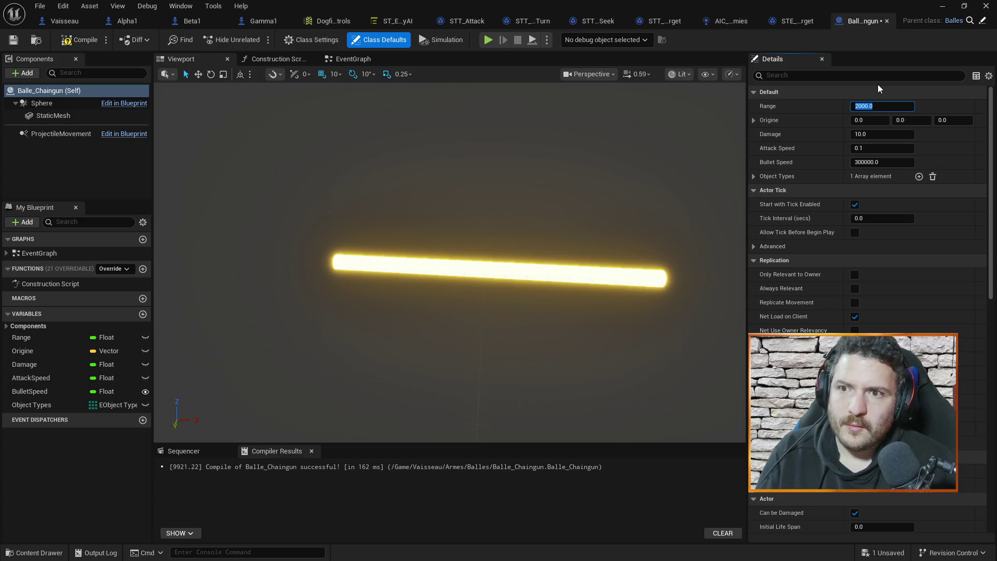
key(Return)
Compile the bullet blueprint and start a play-test of the level.
click(80, 39)
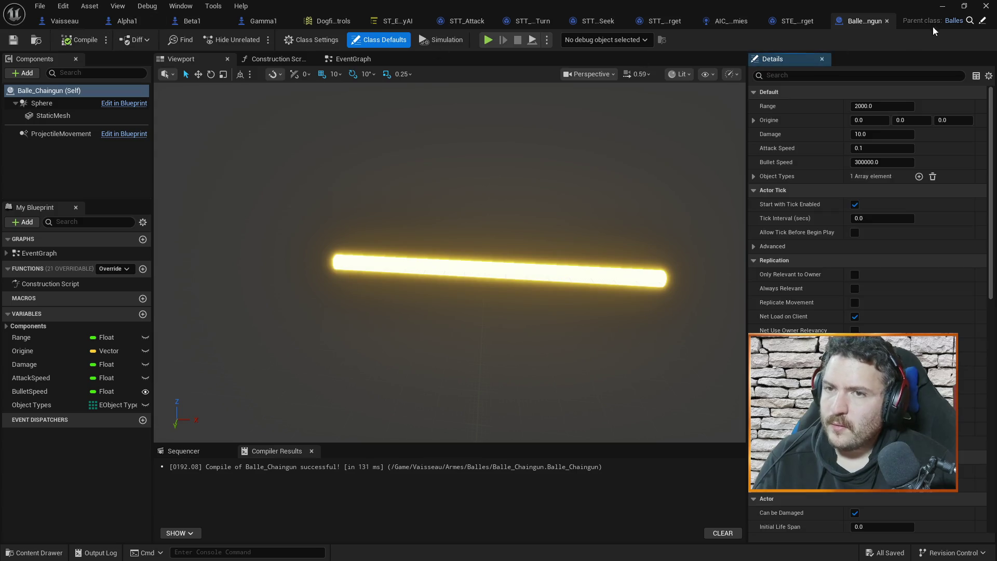
click(942, 6)
click(259, 40)
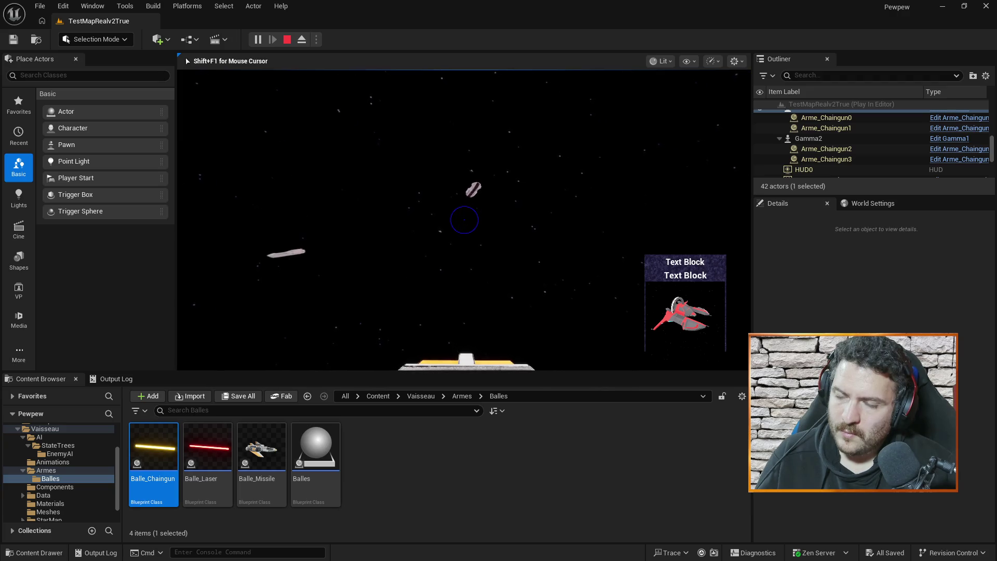
Stop the TestMapRealv2True play-test and return to the level editor.
key(Escape)
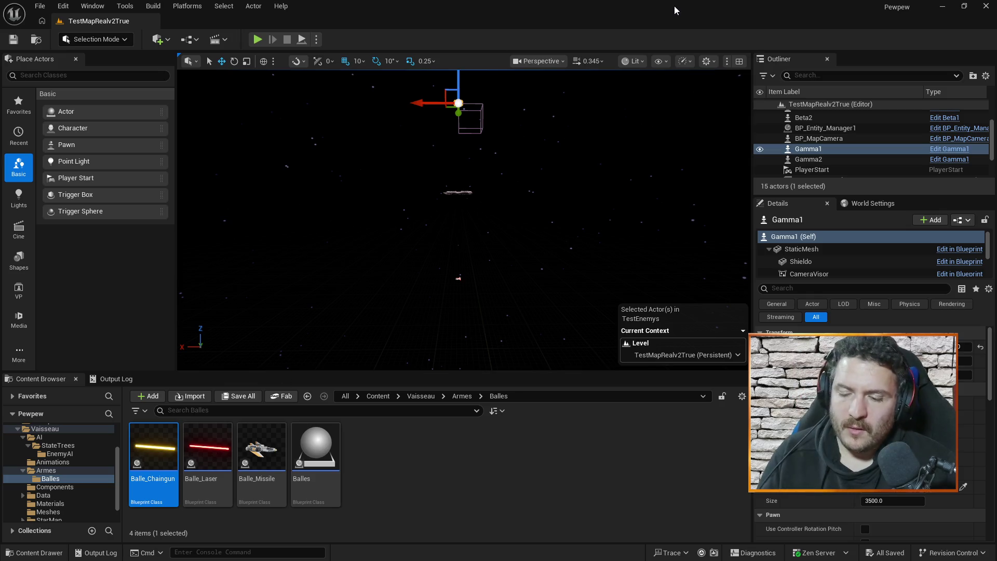
Open the Spawner blueprint from the Vaisseau folder and pan to its spawn nodes.
key(alt+Tab)
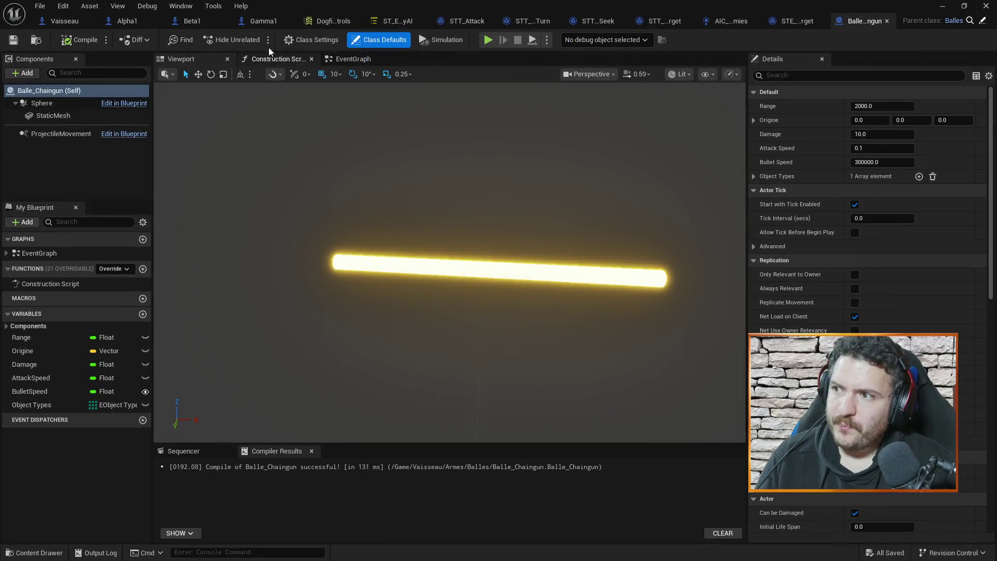
click(953, 7)
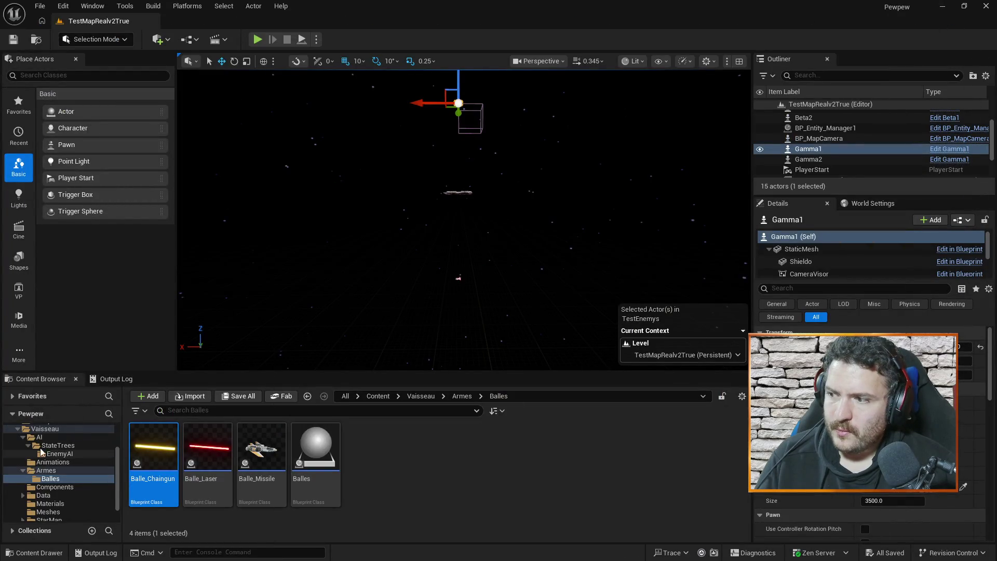
click(48, 429)
scroll(519, 457, down, 4)
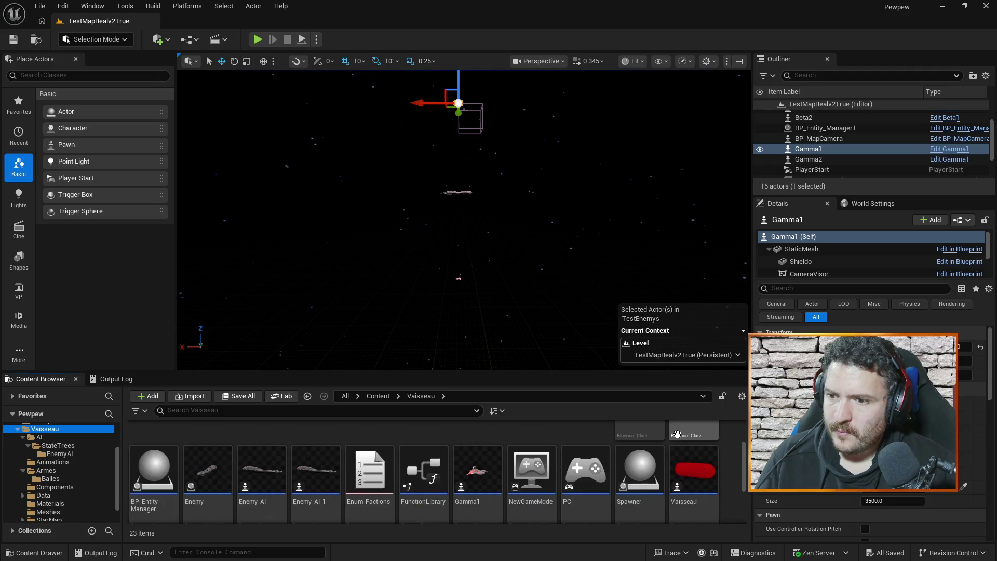
scroll(300, 453, up, 1)
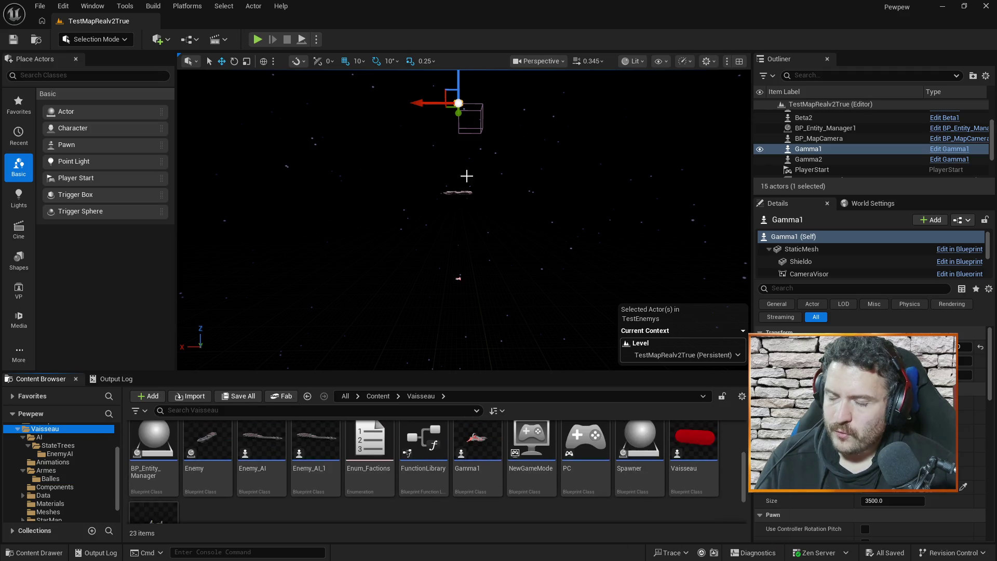
double_click(636, 441)
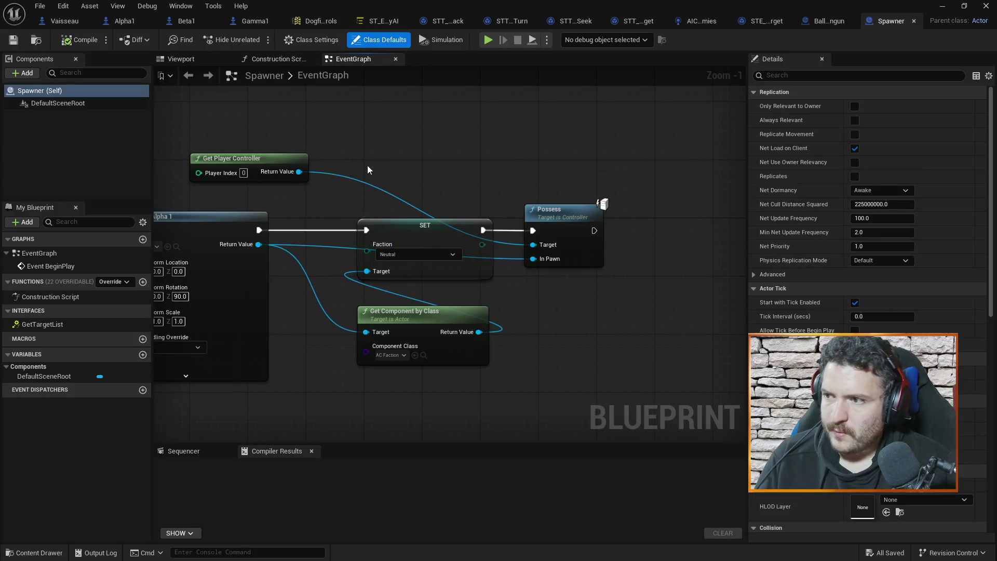
mouse_move(368, 170)
mouse_down()
mouse_move(536, 154)
mouse_move(355, 166)
mouse_up()
Set all four AC_Weapon weapon list slots (index 0–3) on Alpha1 to Arme_Chaingun.
click(130, 20)
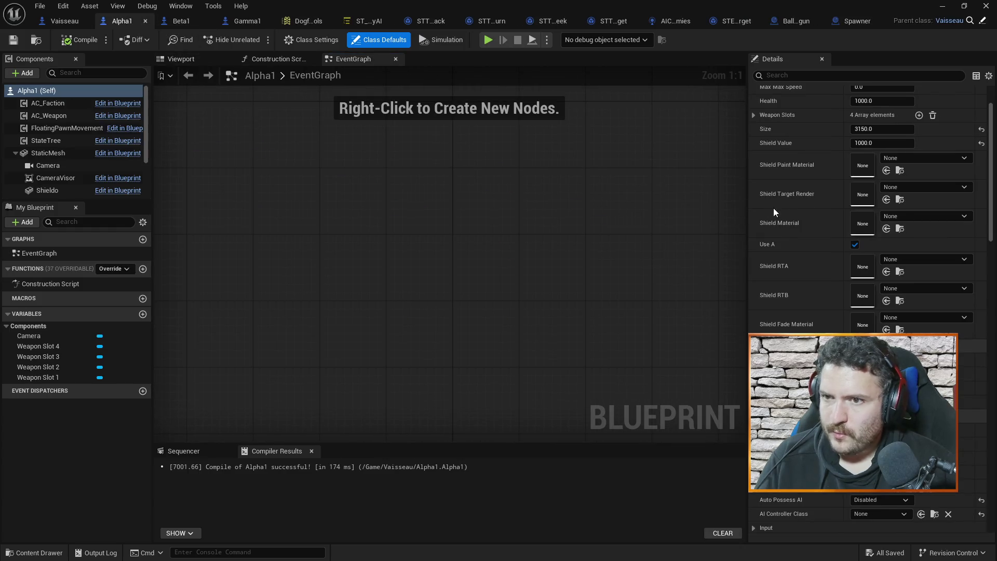
click(78, 115)
click(882, 161)
click(889, 199)
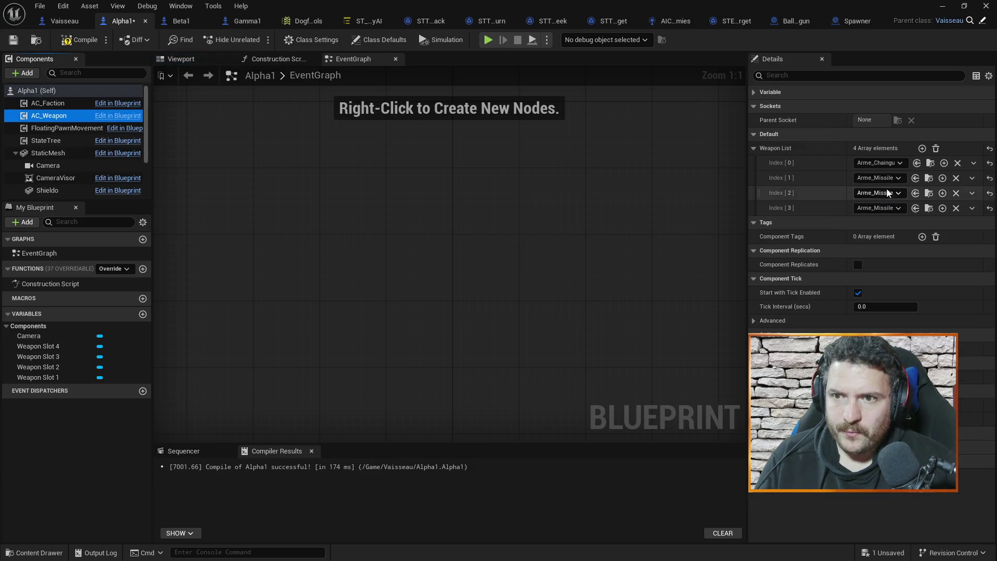
click(883, 178)
click(880, 210)
click(877, 195)
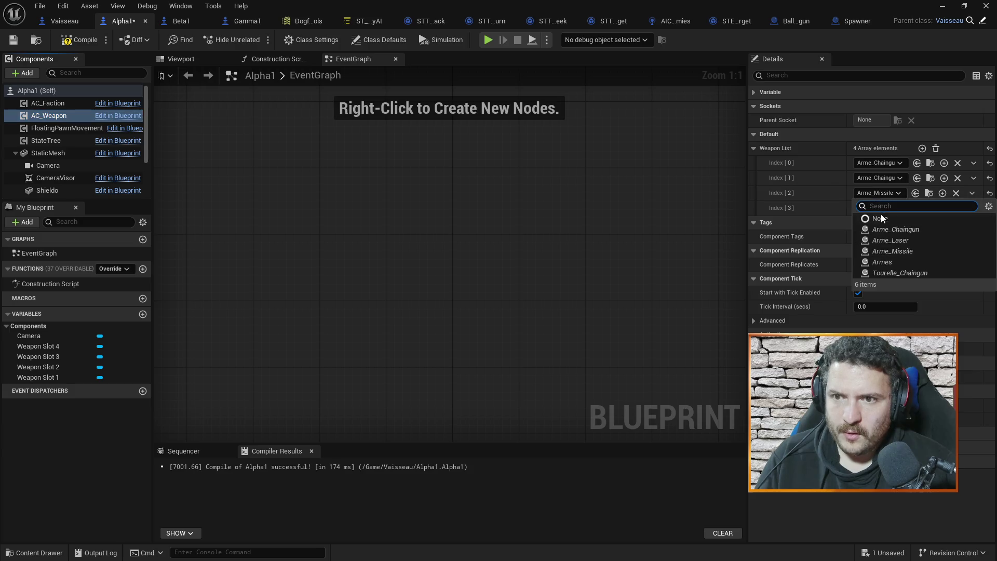
click(882, 229)
click(876, 208)
click(878, 245)
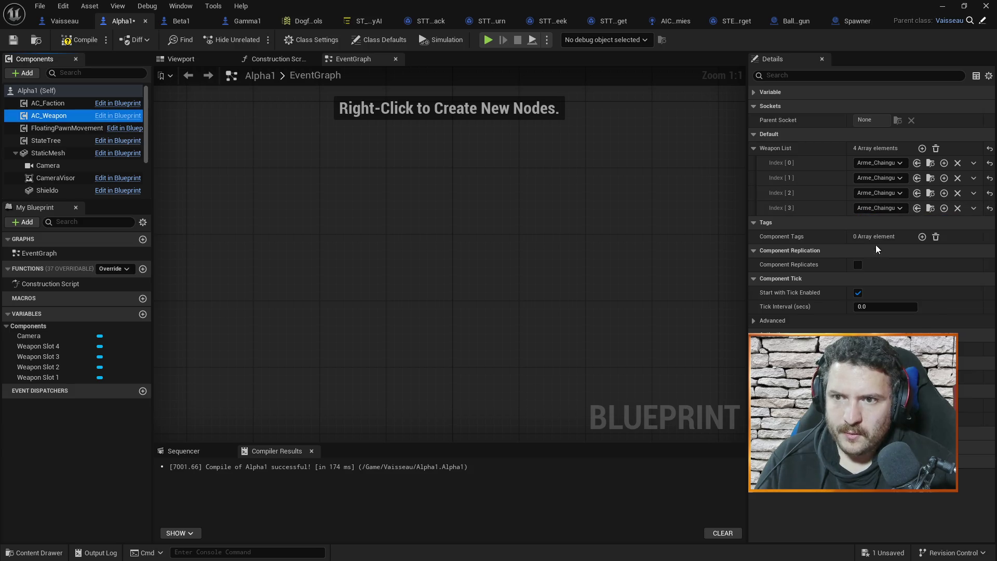
Save and compile the Alpha1 blueprint, then start a play-test of the level.
key(ctrl+s)
click(82, 41)
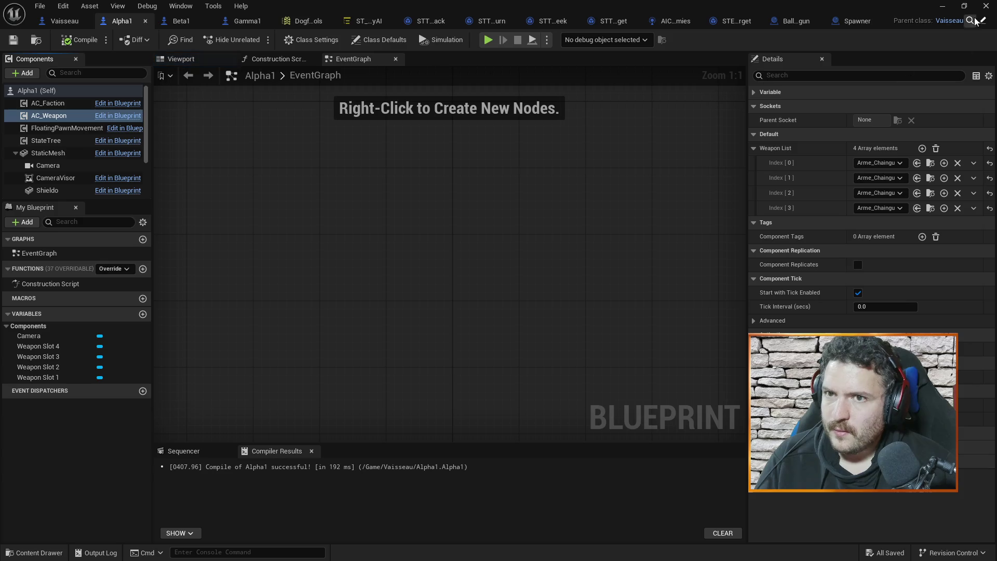
key(alt+Tab)
click(256, 40)
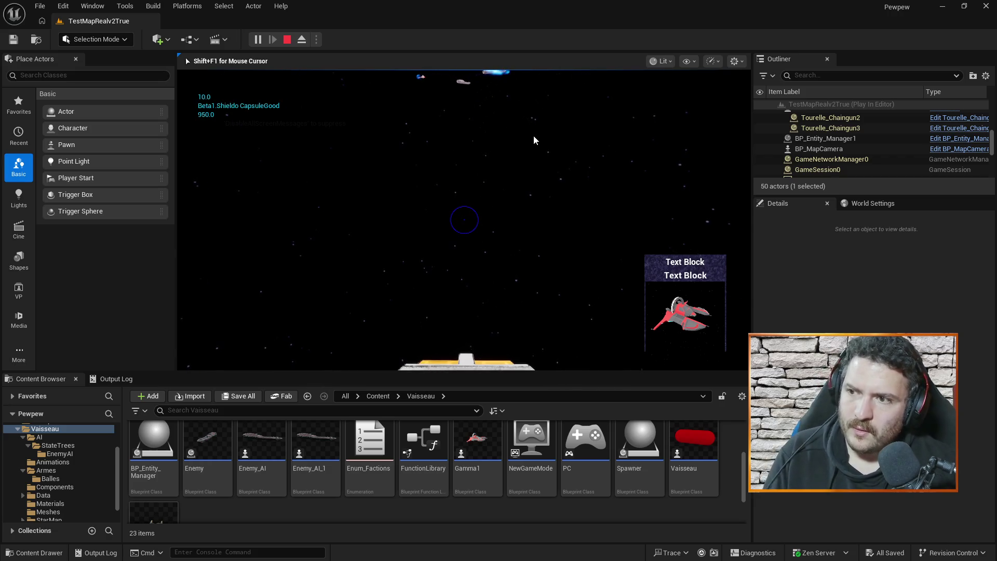
key(Escape)
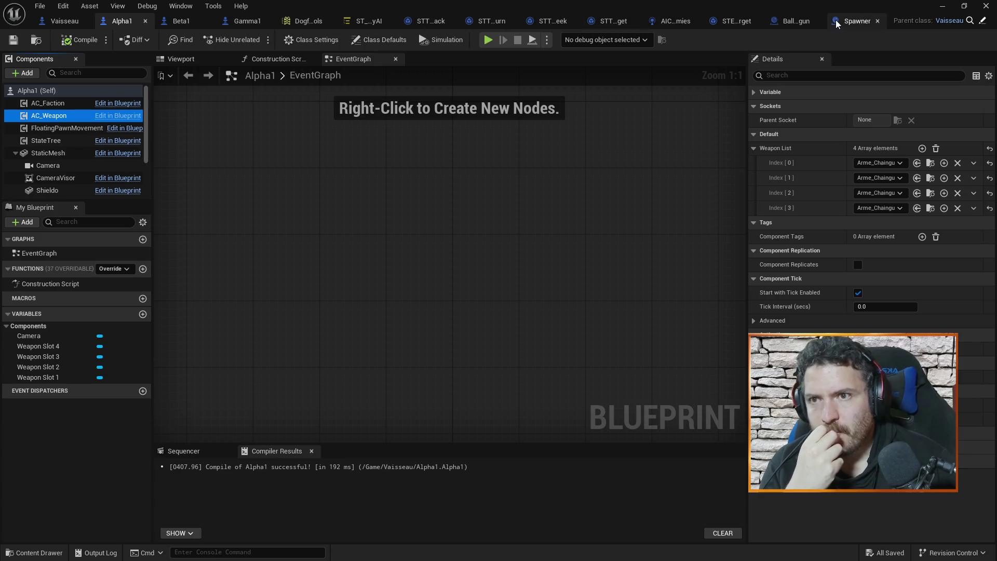
Close the Spawner blueprint and center Balle_Chaingun's event graph on its Delay and Destroy Actor nodes.
click(852, 21)
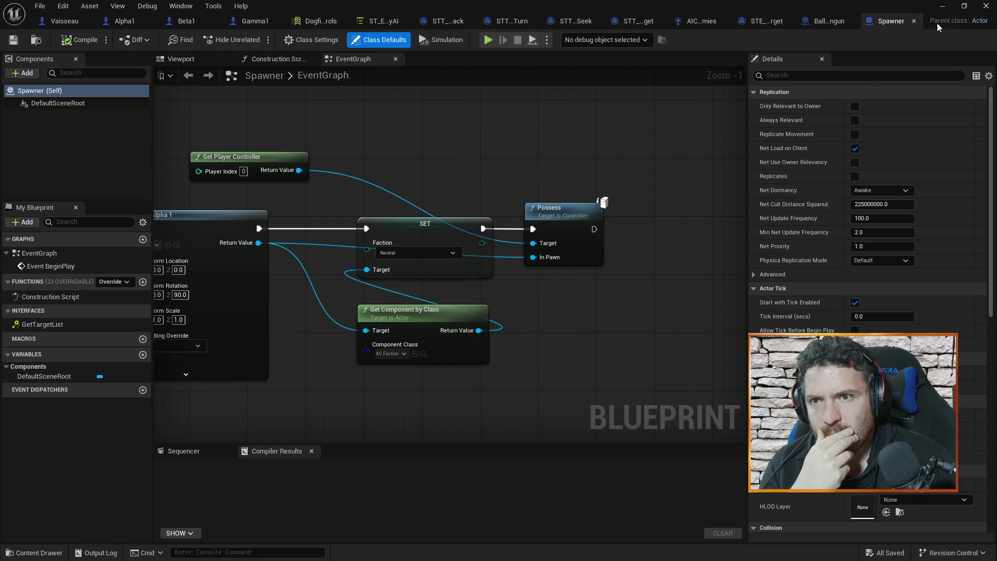
click(912, 22)
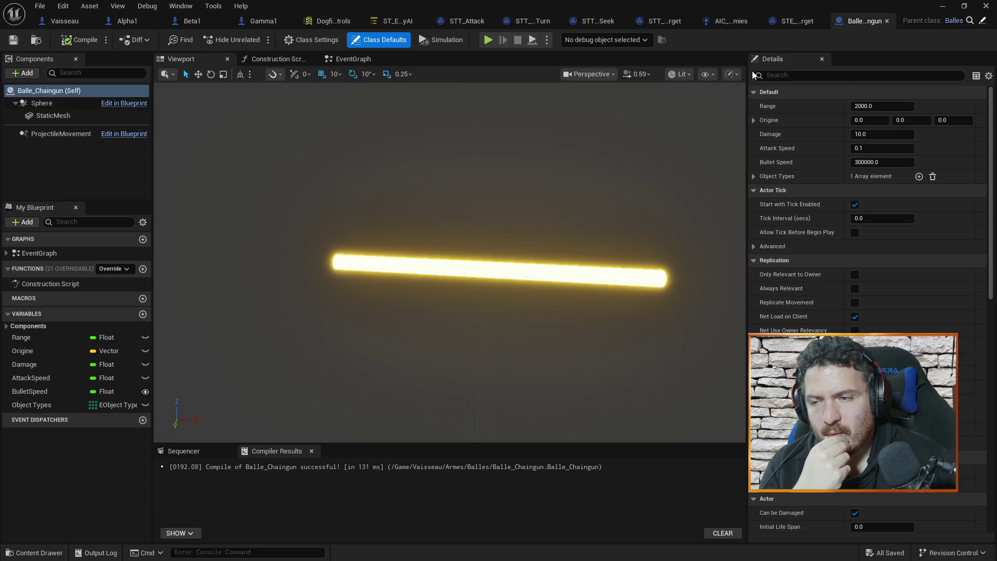
click(354, 60)
mouse_move(618, 162)
mouse_down()
mouse_move(401, 149)
mouse_move(582, 143)
mouse_up()
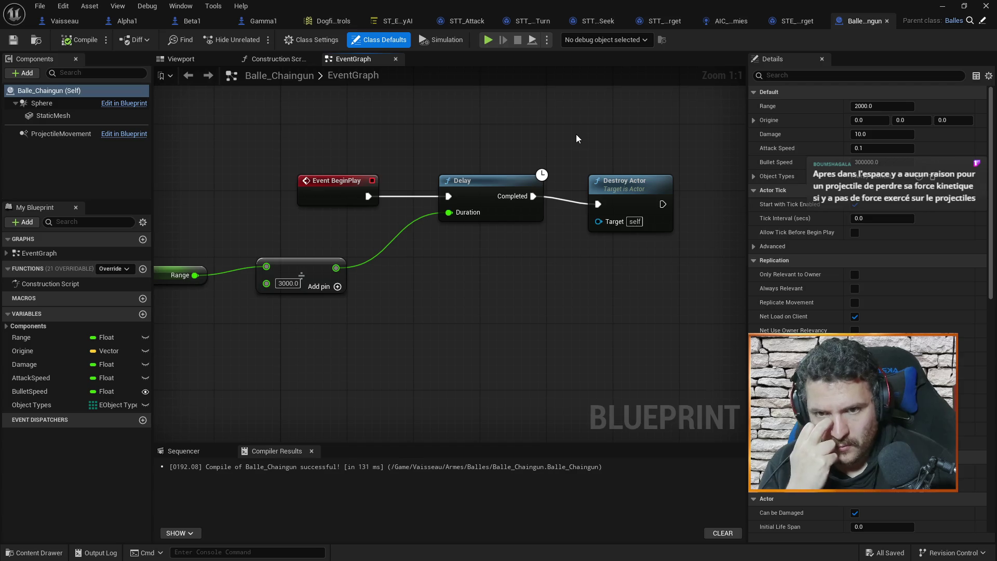
drag(590, 132, 623, 133)
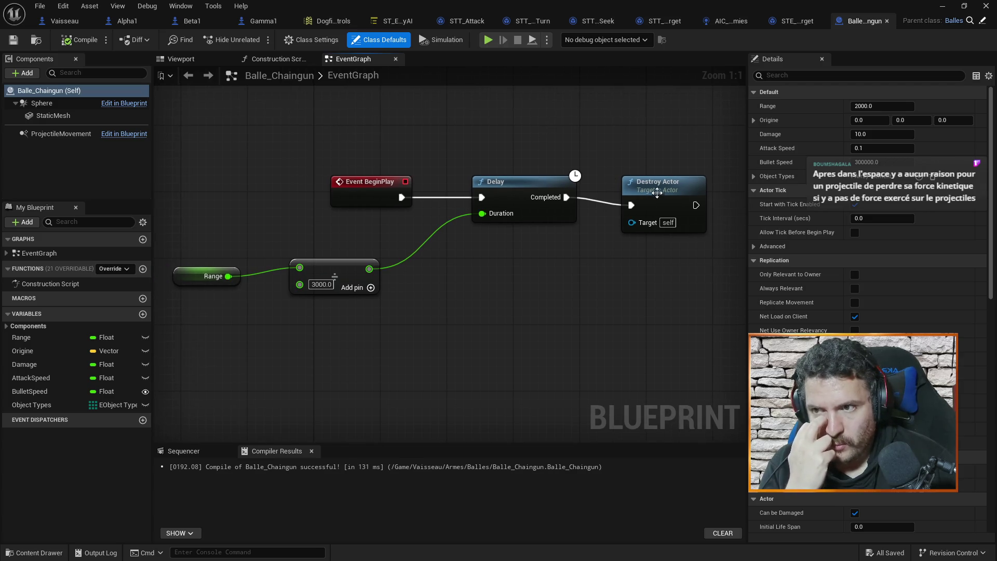
drag(667, 185, 675, 177)
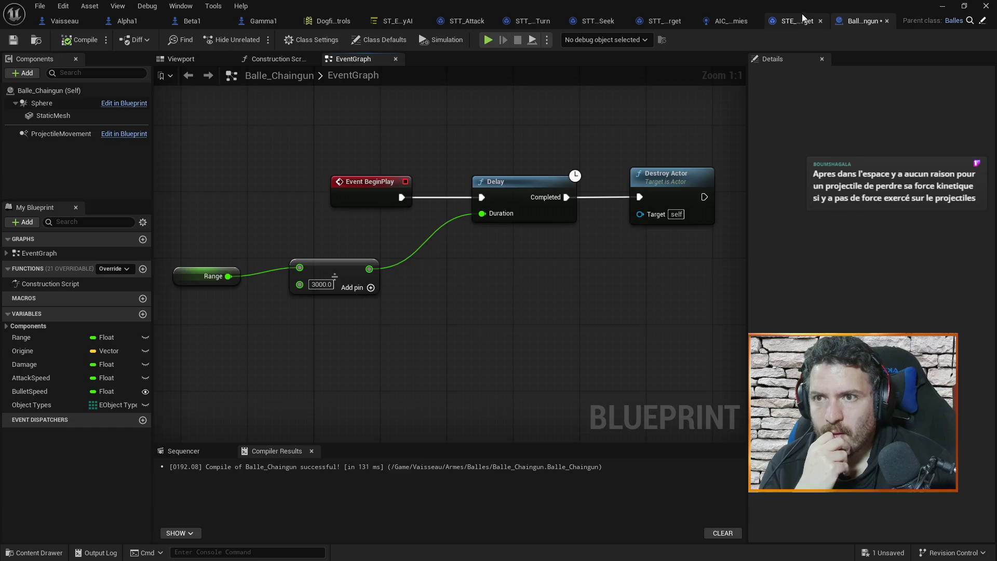
click(800, 19)
click(724, 18)
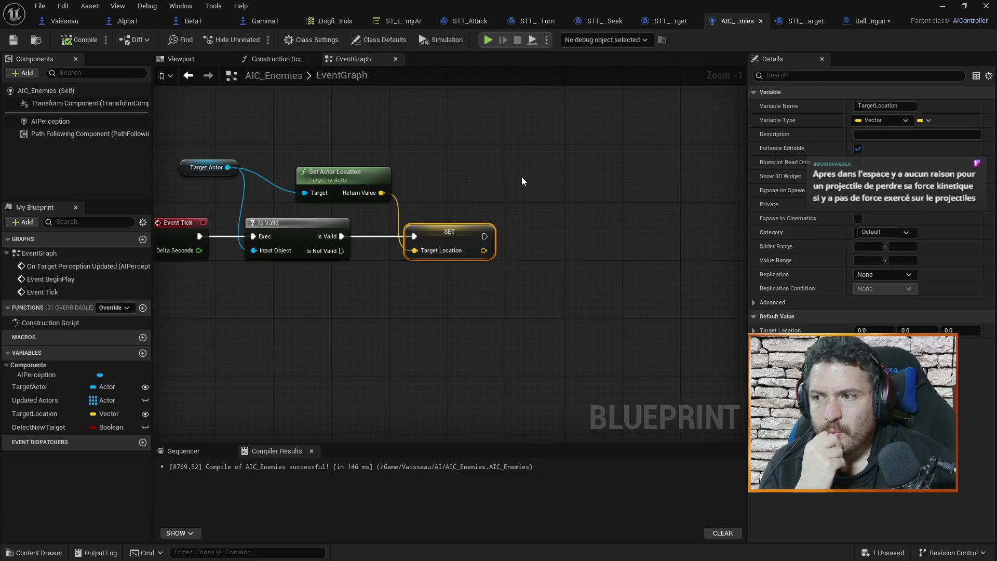
Pan the AIC_Enemies event graph to center the Event Tick, Is Valid and SET Target Location nodes.
drag(462, 164, 620, 177)
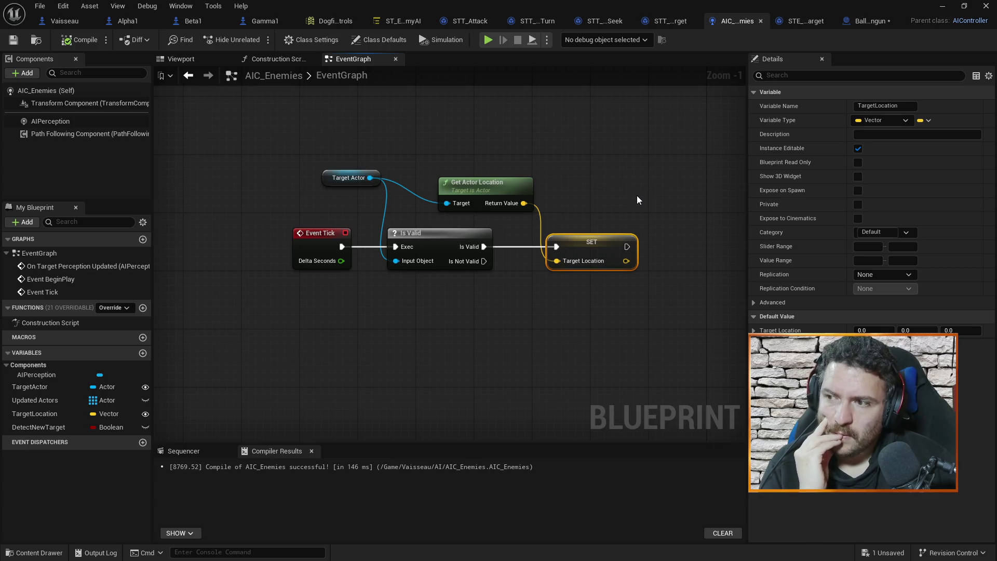
mouse_move(644, 190)
mouse_down()
mouse_move(608, 196)
mouse_move(632, 240)
mouse_up()
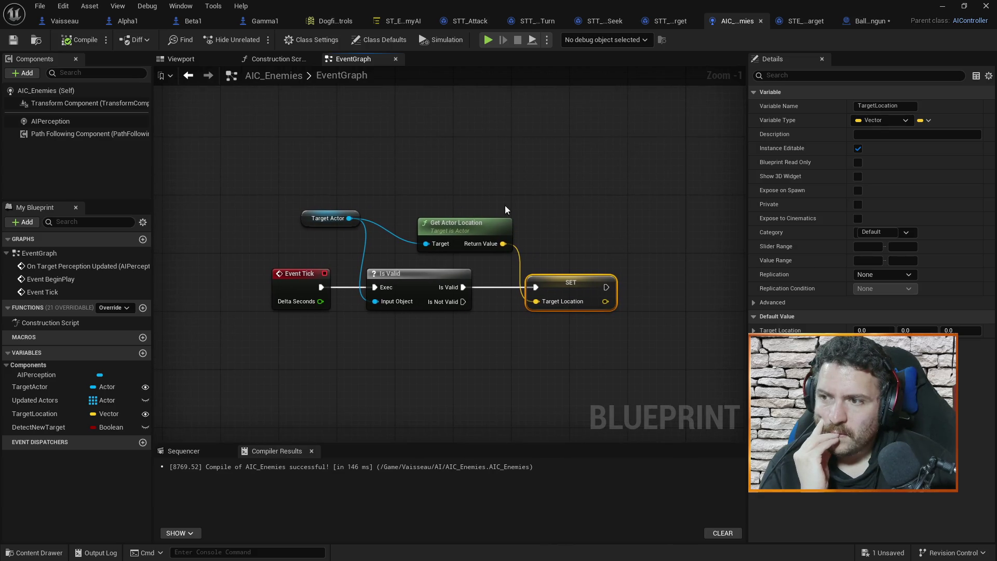
drag(648, 222, 623, 223)
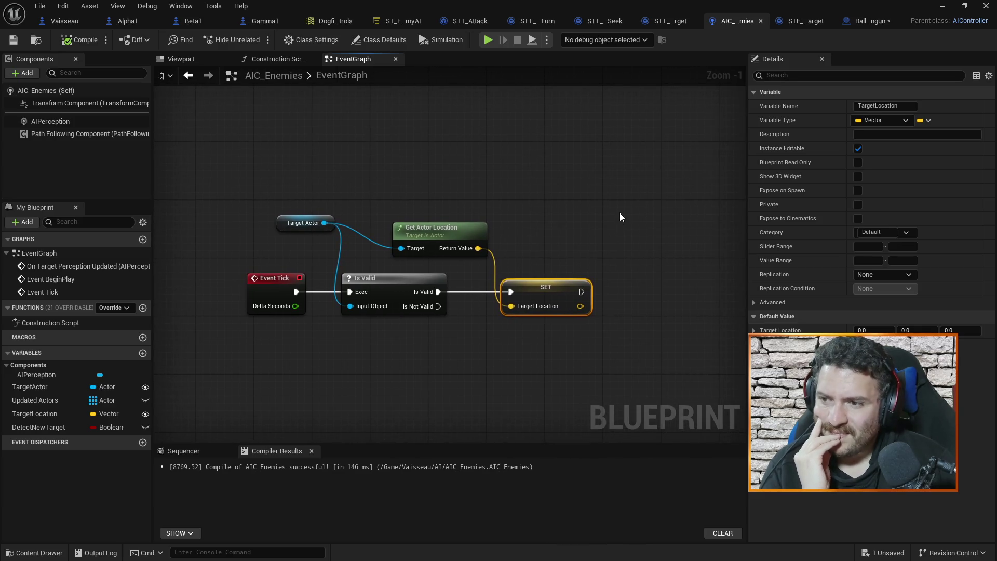
Browse to the Vaisseau/Armes folder in the Content Browser and open the Armes weapon blueprint.
click(868, 20)
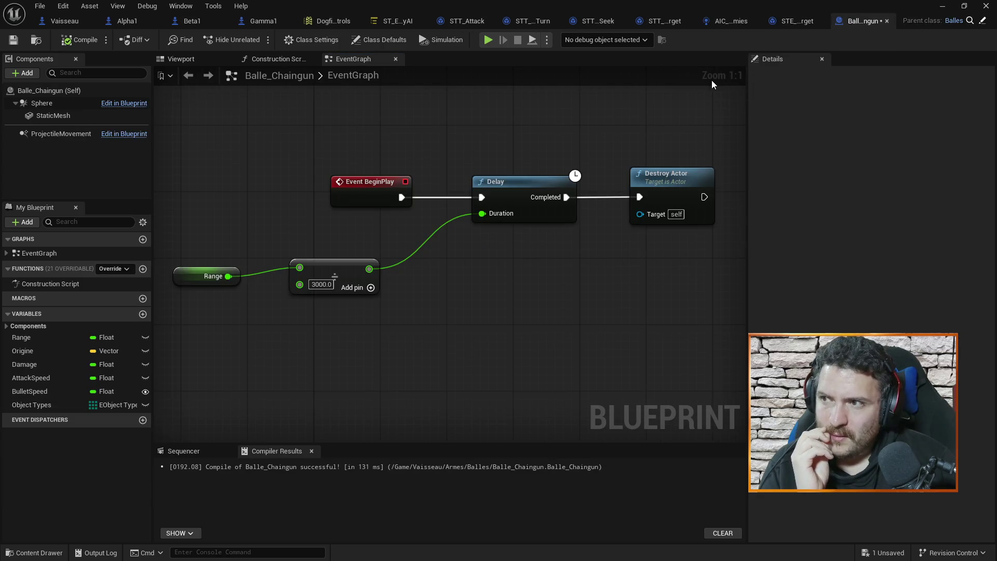
click(940, 6)
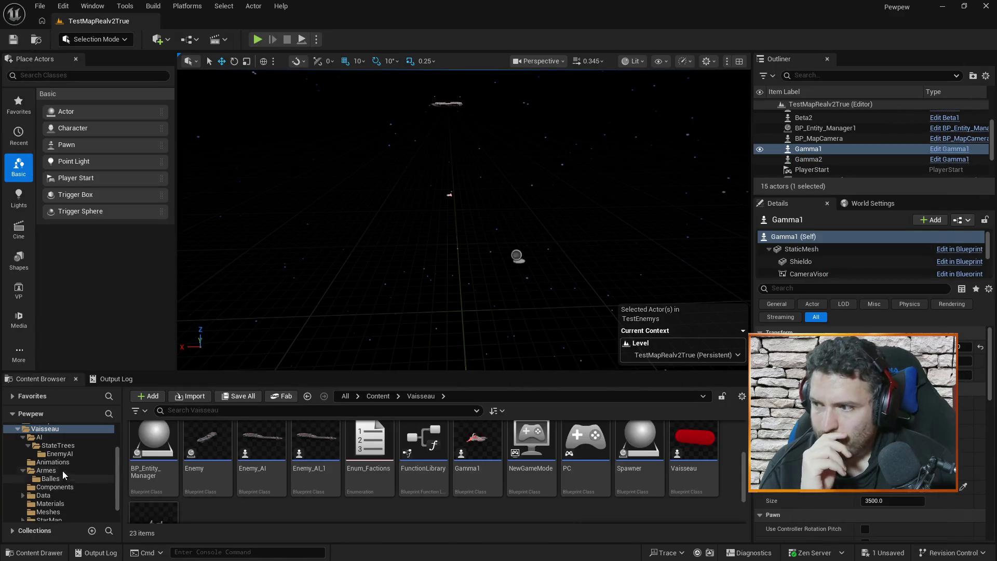
scroll(48, 442, down, 2)
click(46, 450)
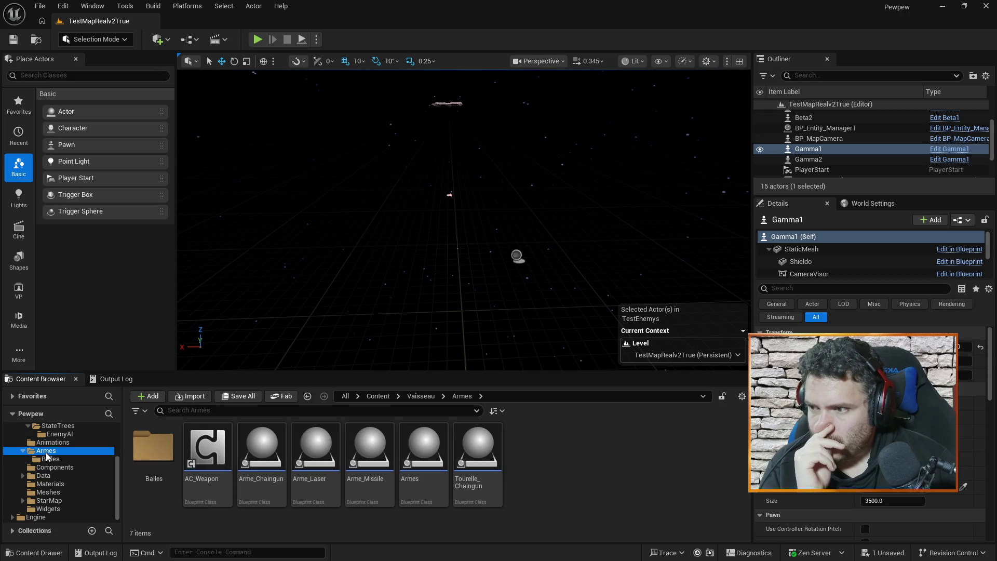
double_click(413, 445)
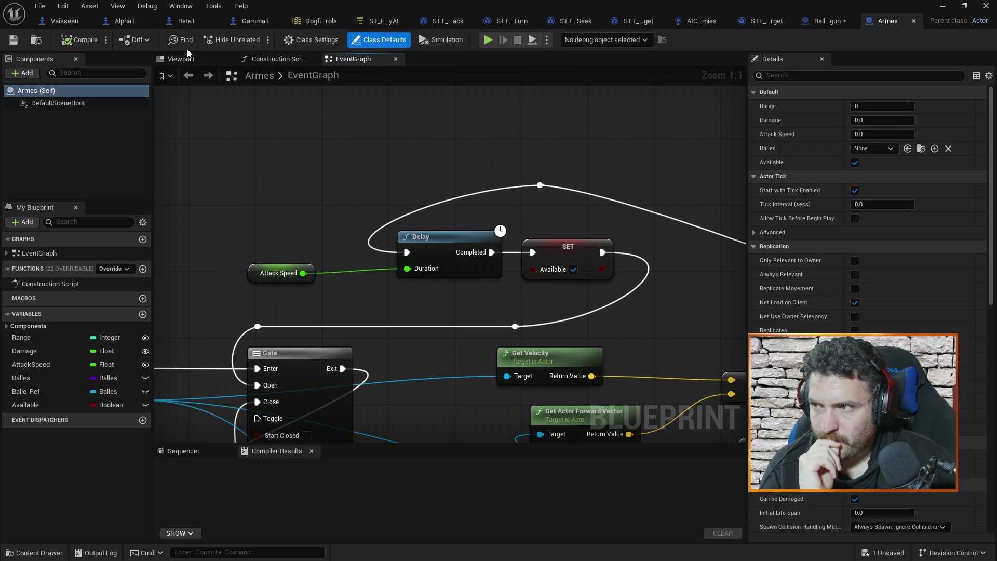
Open the Balles folder and the Balle_Chaingun bullet blueprint.
click(941, 6)
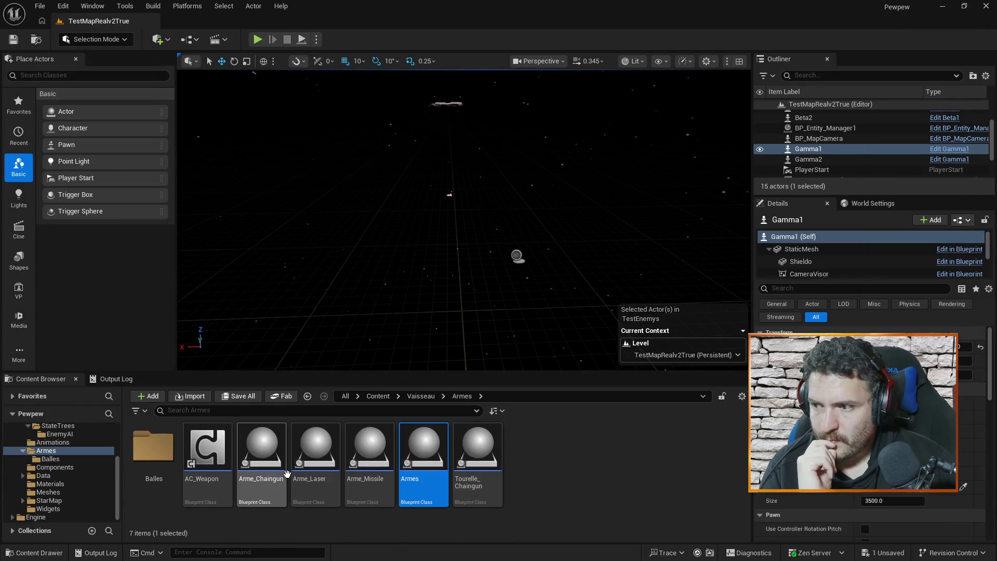
double_click(156, 446)
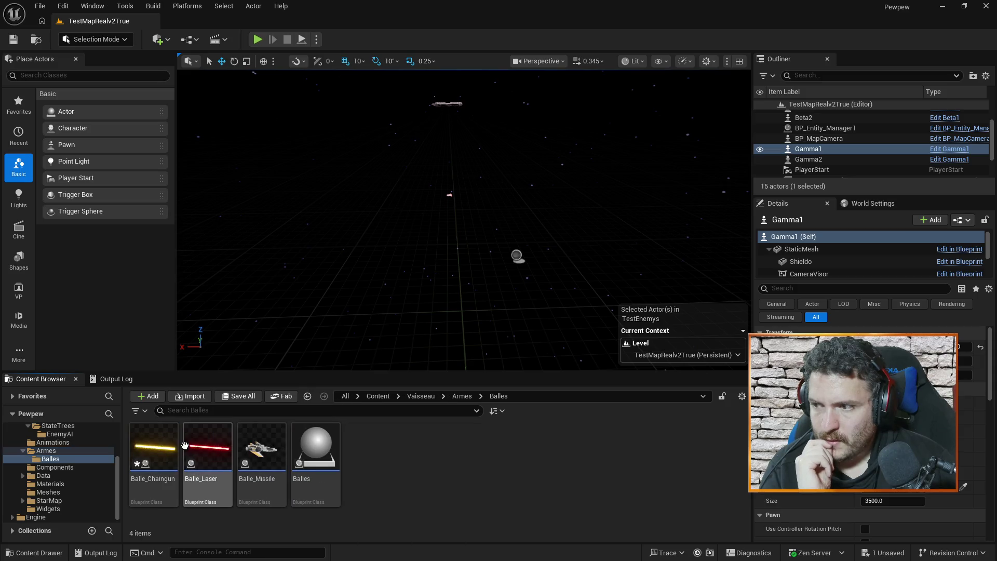
double_click(158, 446)
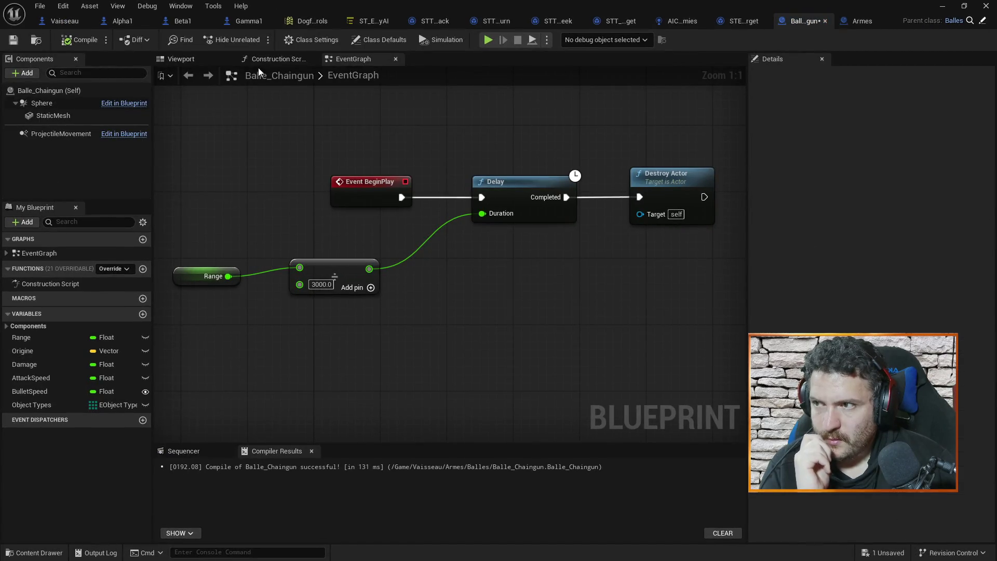
Inspect the chaingun bullet's mesh, class defaults and ProjectileMovement speed settings.
click(181, 60)
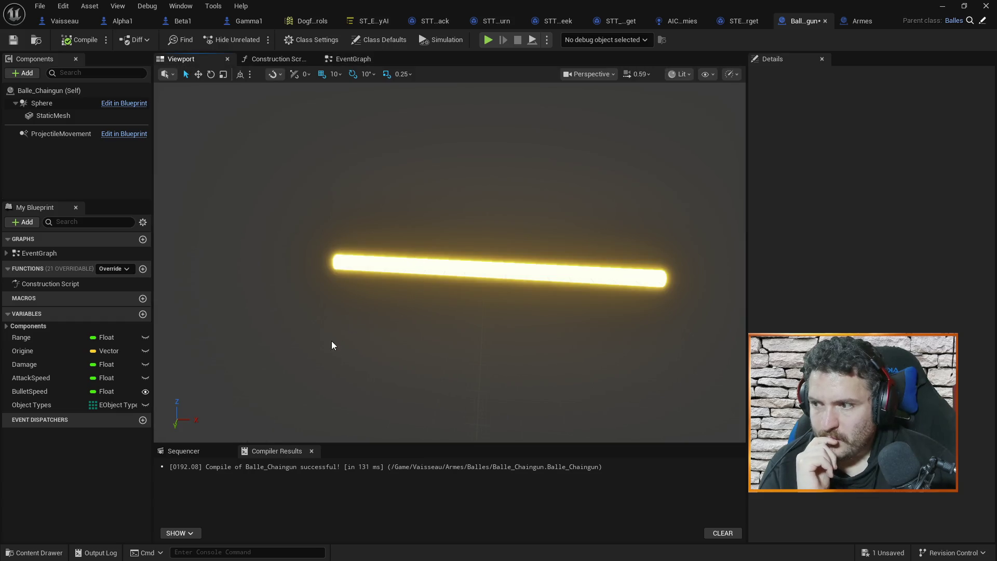
click(47, 116)
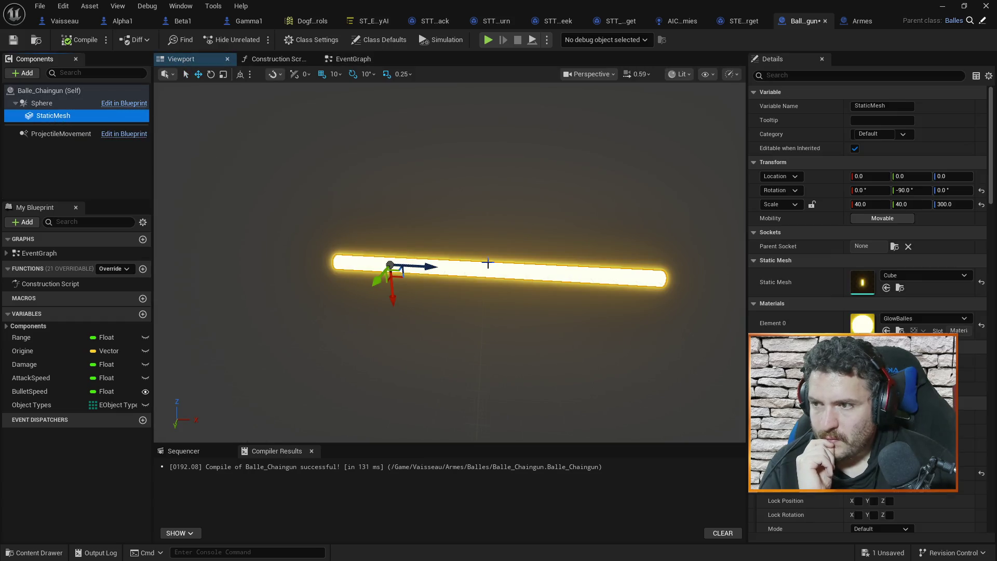
click(55, 93)
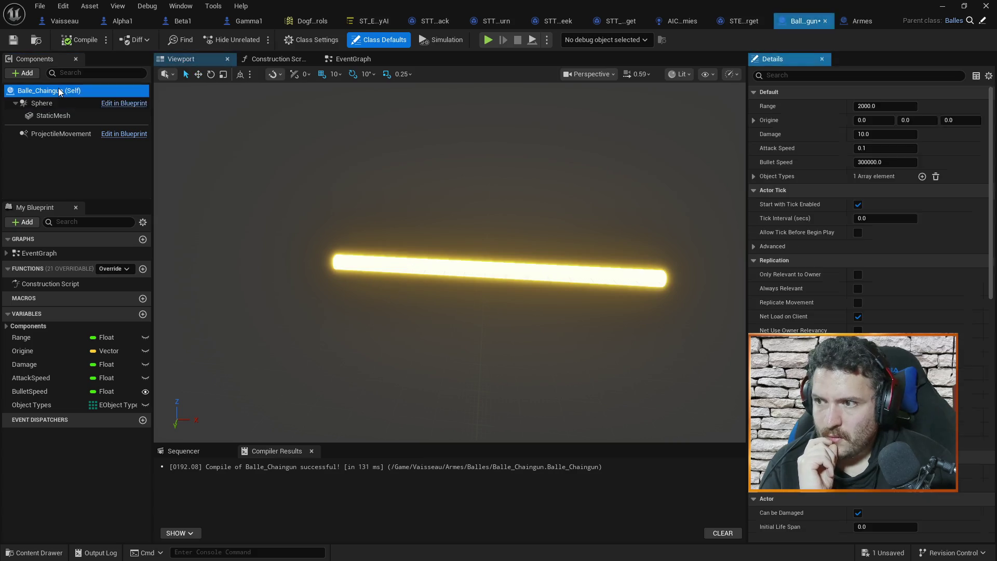
click(60, 118)
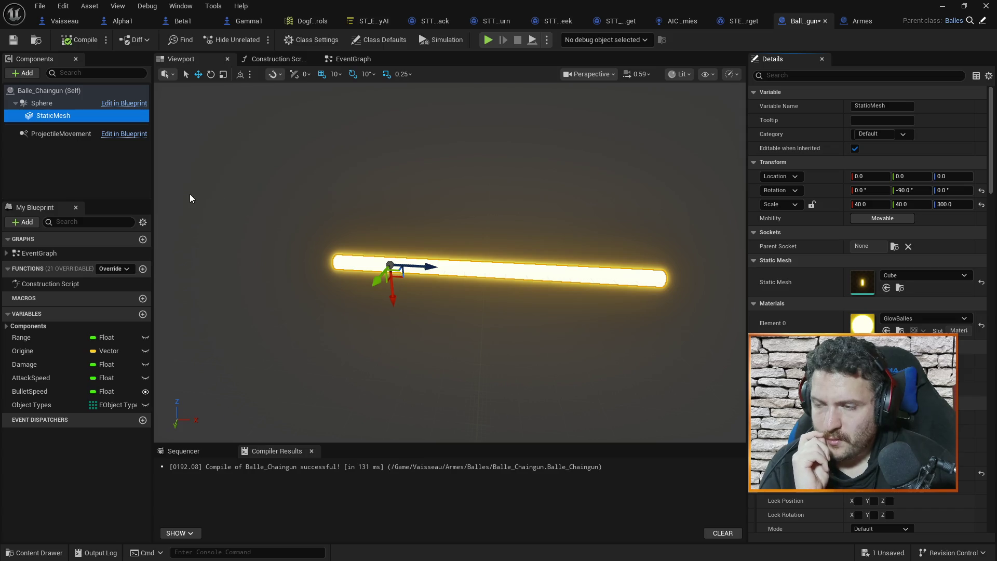
click(77, 135)
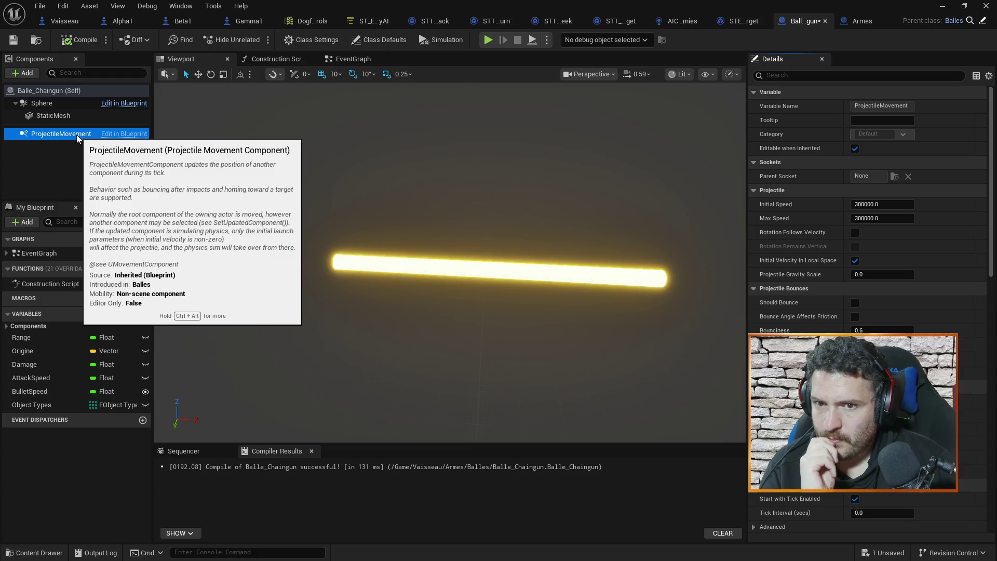
Glance at the STE_CurrentTarget graph, then bring up the Armes weapon blueprint's event graph.
click(749, 18)
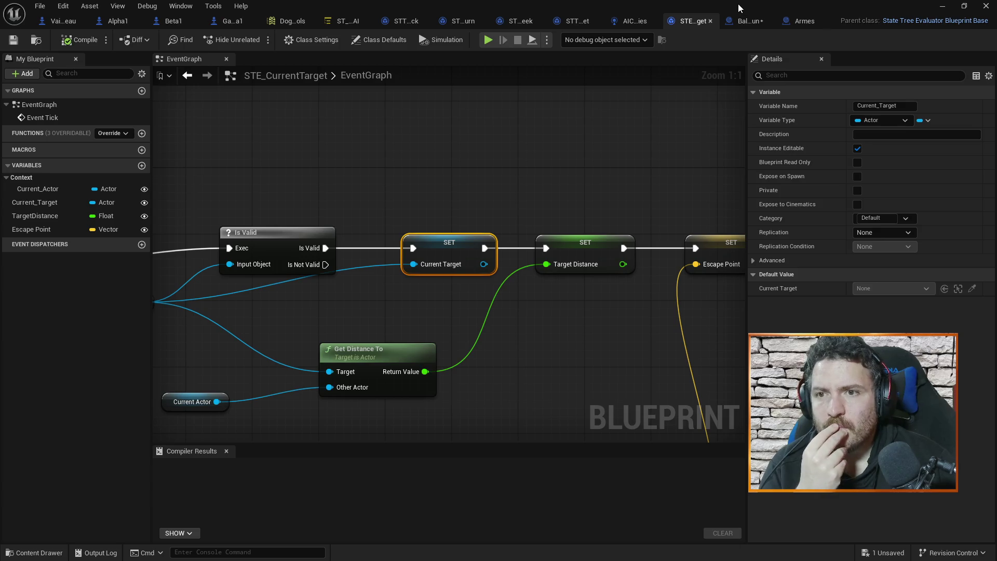
click(747, 20)
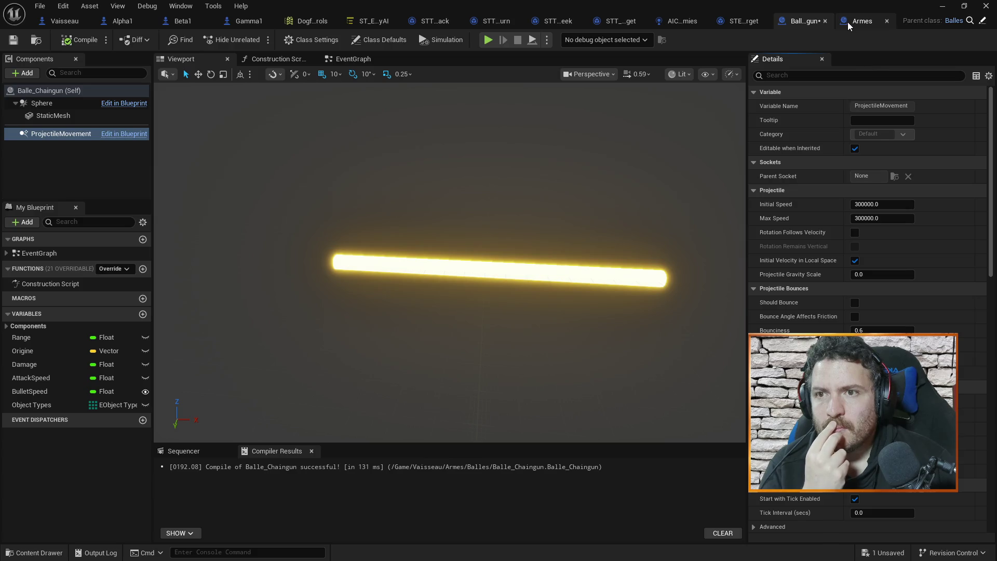
click(850, 25)
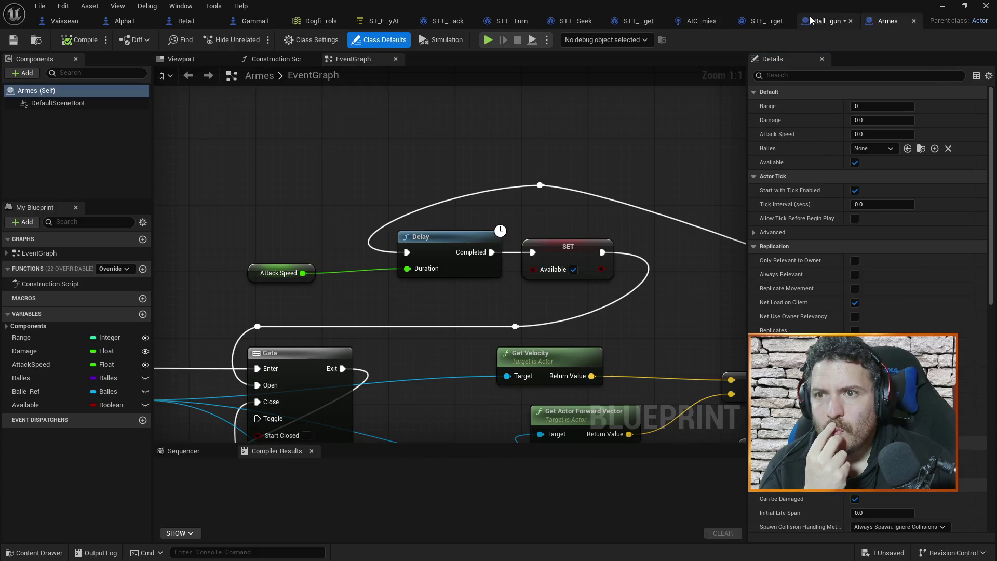
click(822, 20)
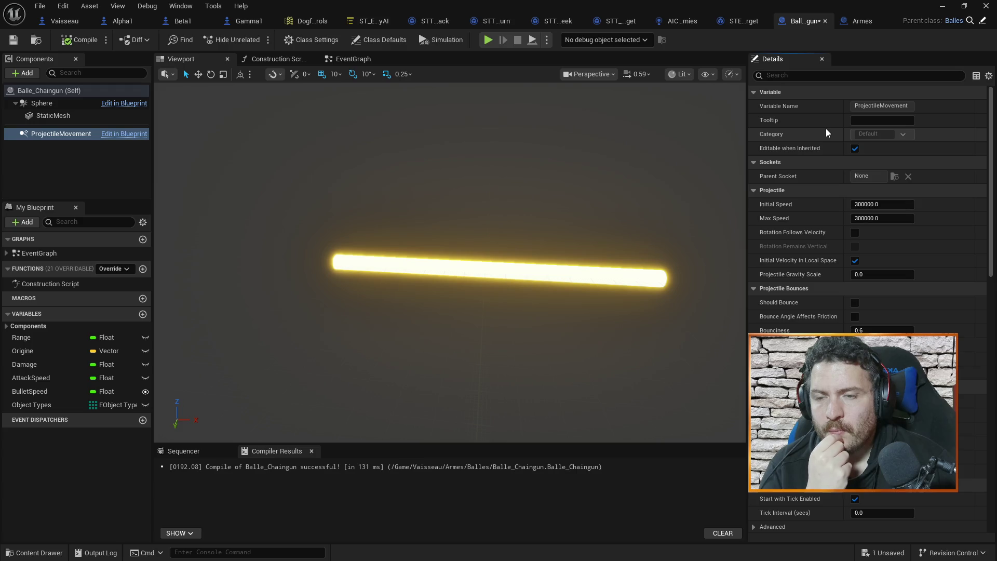
click(860, 24)
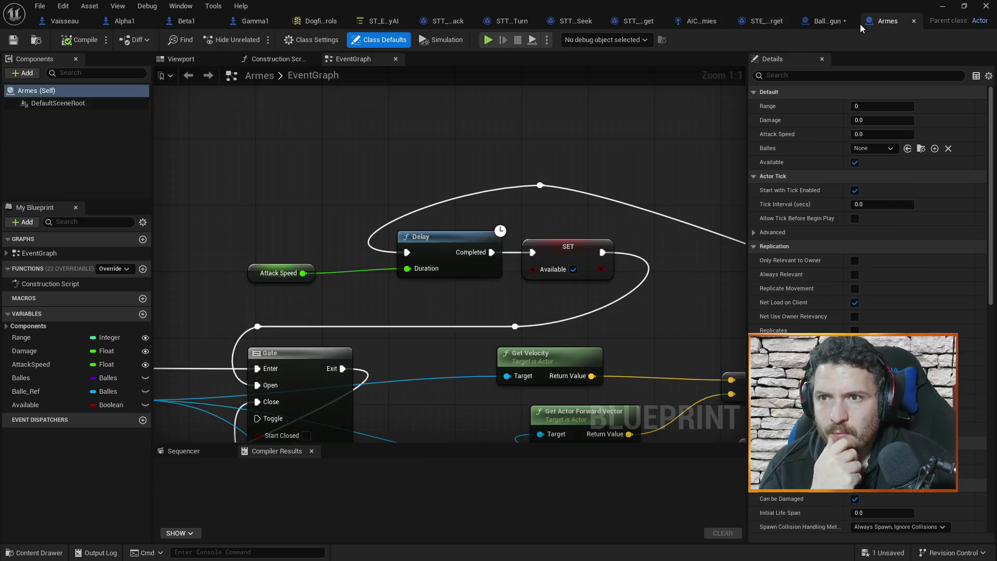
Compare the Armes event graph against Balle_Chaingun's 300000 projectile speeds, ending on Armes.
click(826, 17)
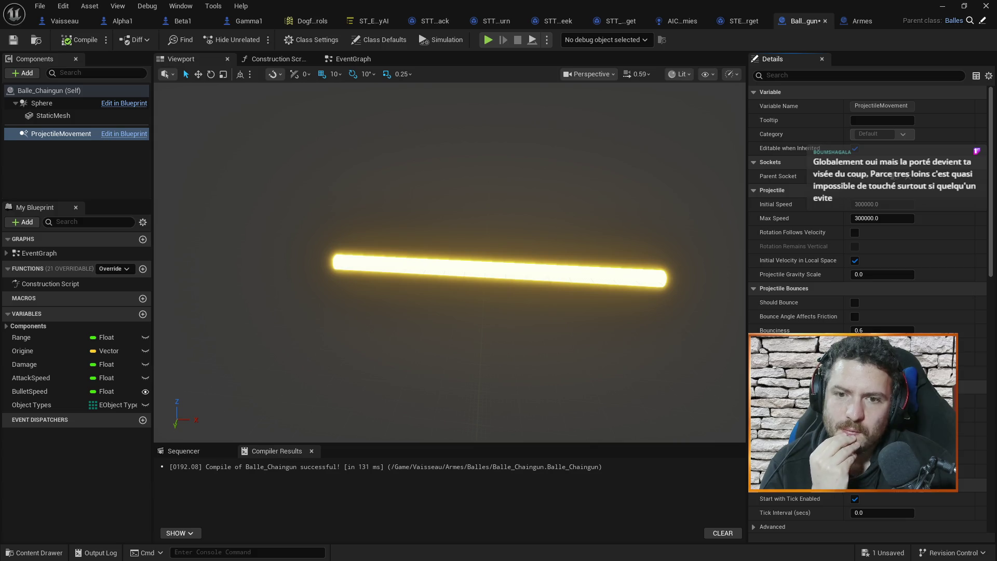
click(861, 21)
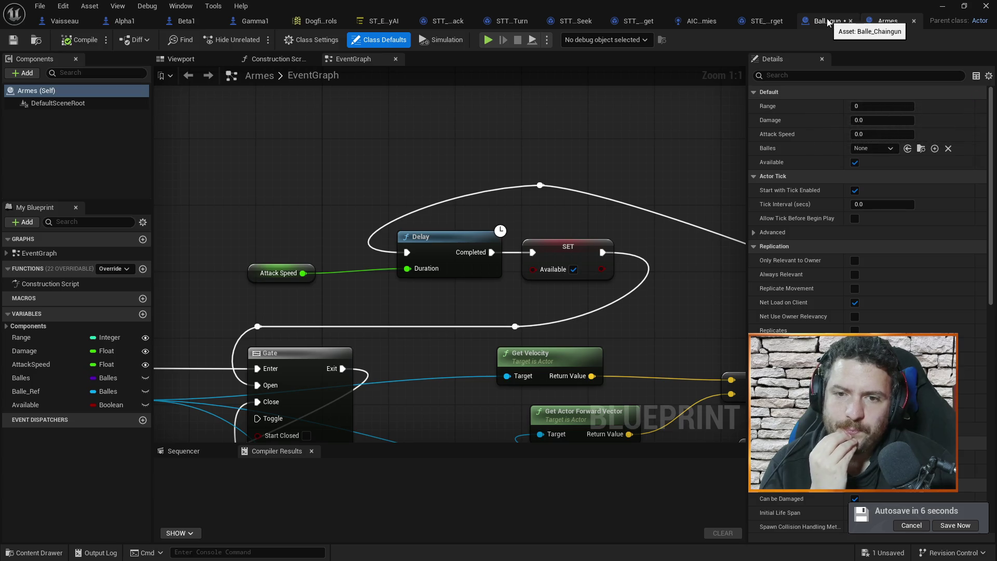
click(828, 22)
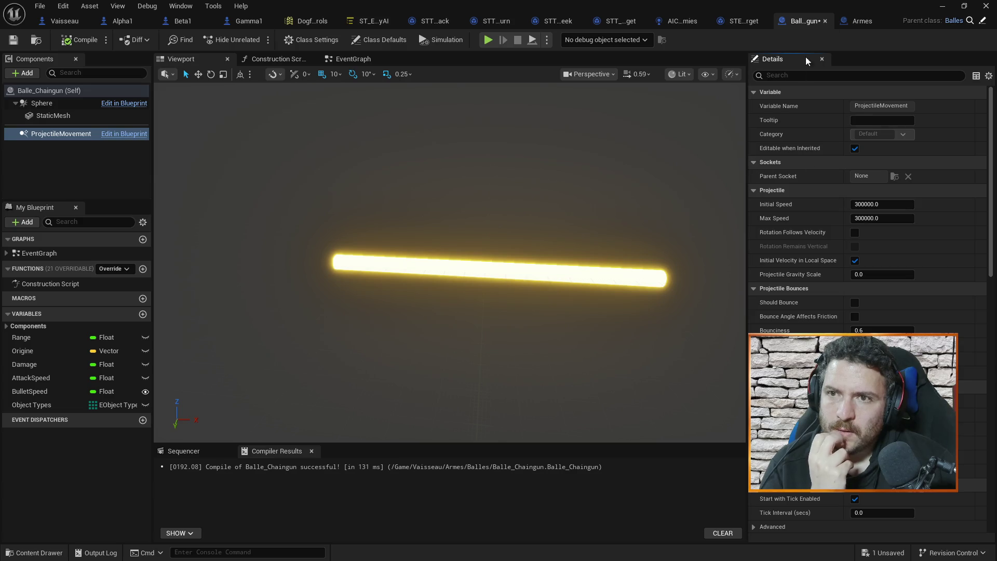
click(862, 21)
Pan the Armes event graph to show SpawnActor with its Sequence and Get Actor Transform inputs.
scroll(675, 260, up, 2)
mouse_move(667, 231)
mouse_down()
mouse_move(653, 207)
mouse_move(687, 91)
mouse_up()
drag(366, 182, 460, 134)
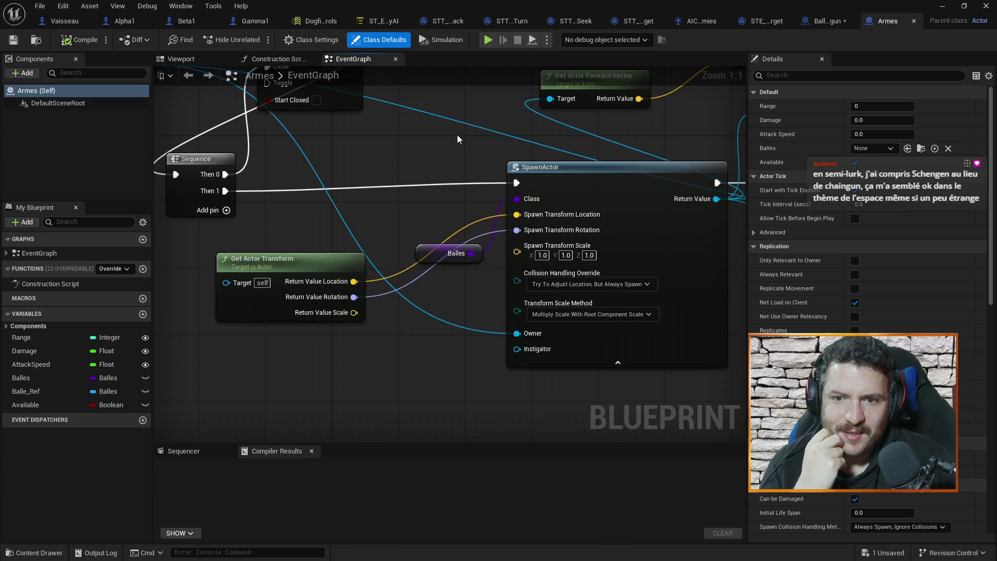
mouse_move(415, 212)
mouse_down()
mouse_move(439, 192)
mouse_move(430, 205)
mouse_up()
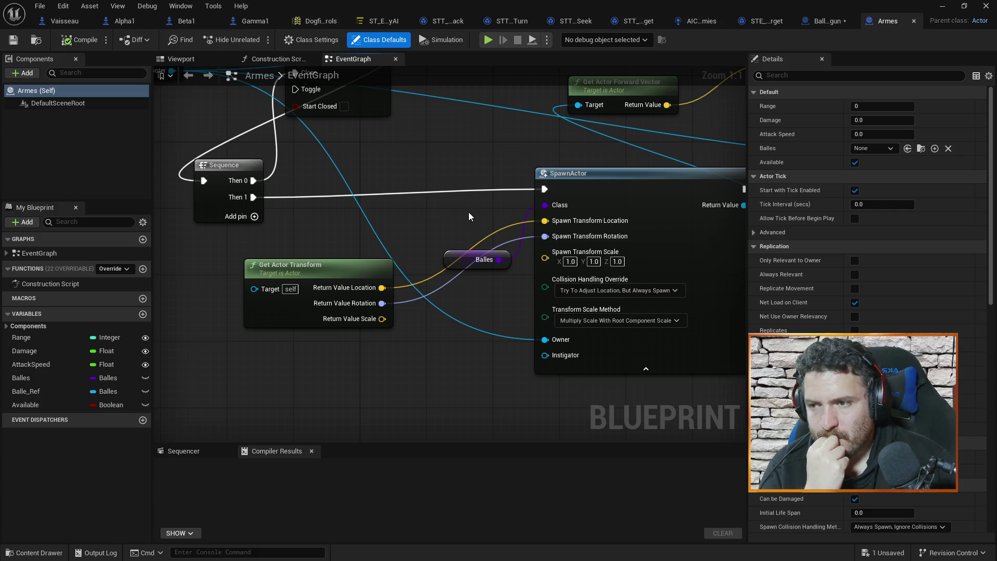
Glance at Balle_Chaingun and the Armes viewport, then return to the Armes event graph.
click(823, 23)
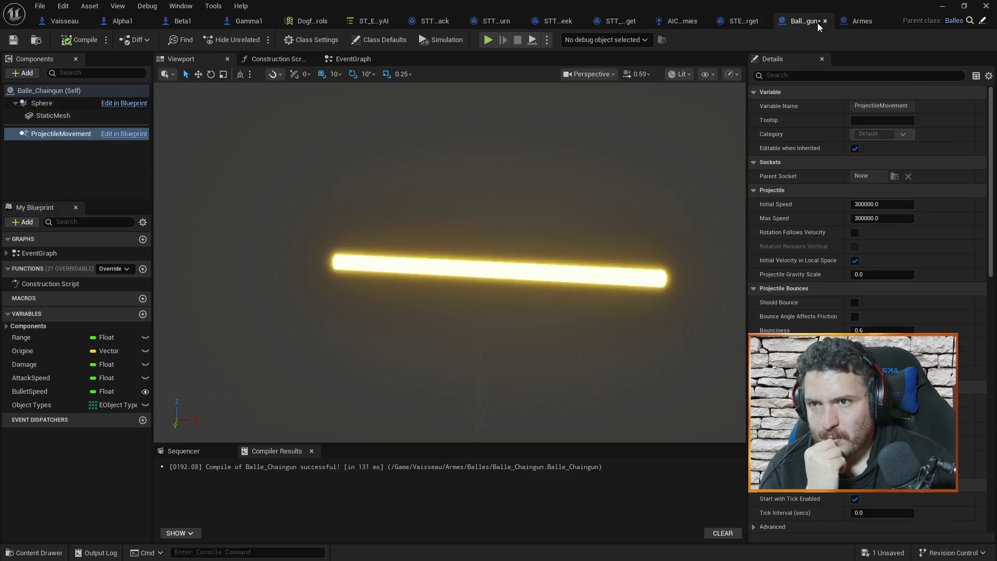
click(859, 22)
click(195, 62)
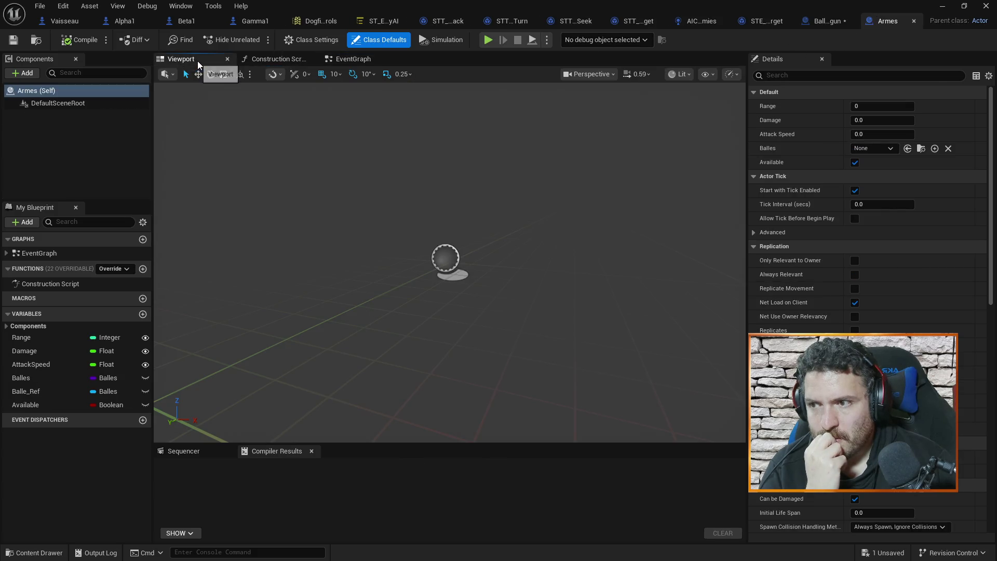
click(354, 58)
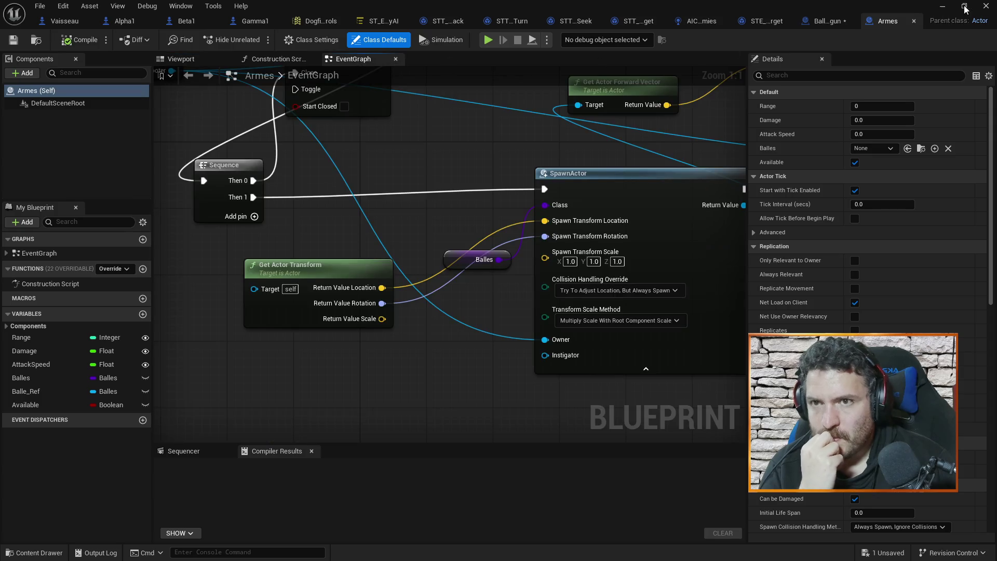
Check Weapon Slots 1–4 in Alpha1's viewport Components, then go back to Balle_Chaingun.
click(118, 21)
click(174, 58)
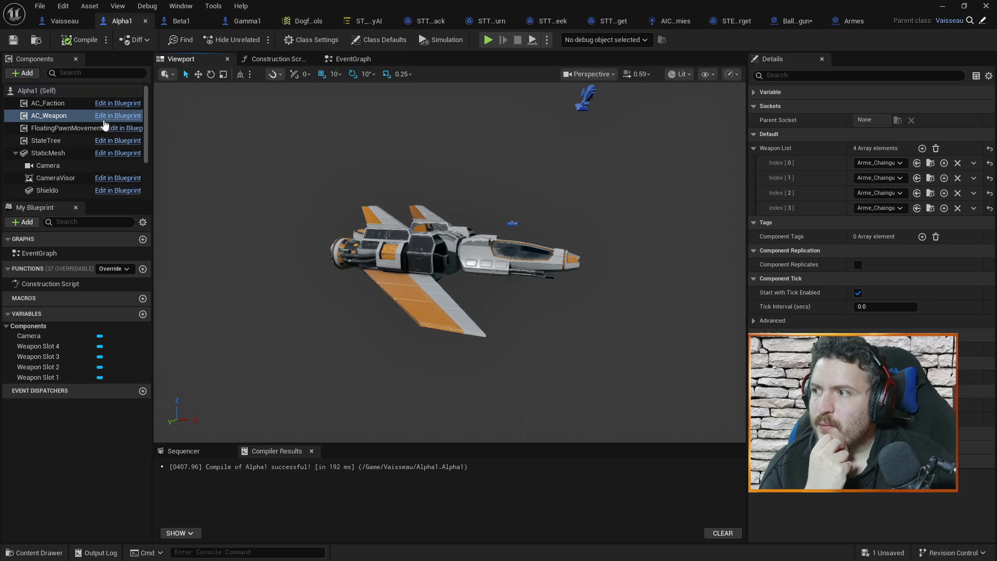
scroll(57, 150, down, 2)
click(53, 148)
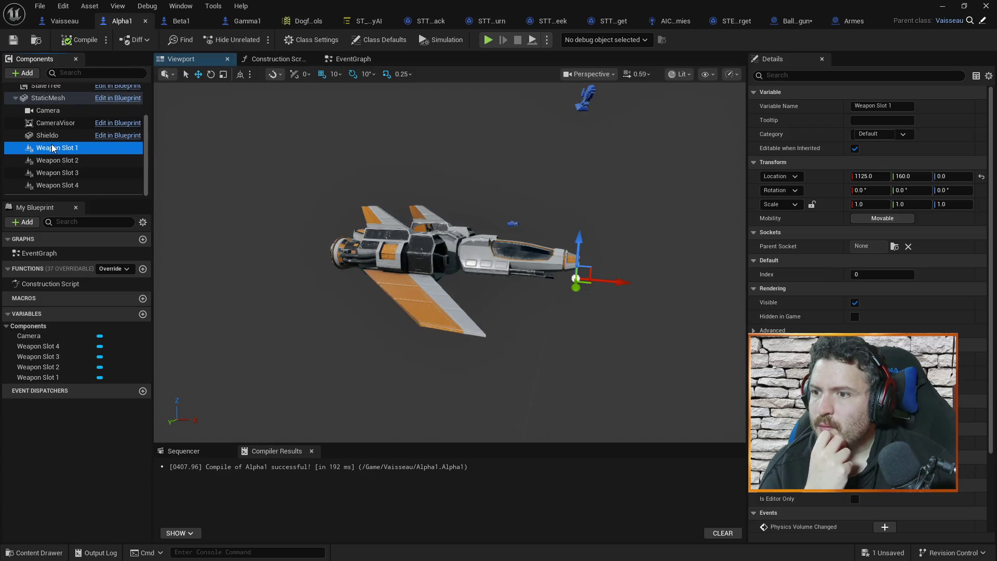
click(58, 161)
click(63, 173)
click(78, 186)
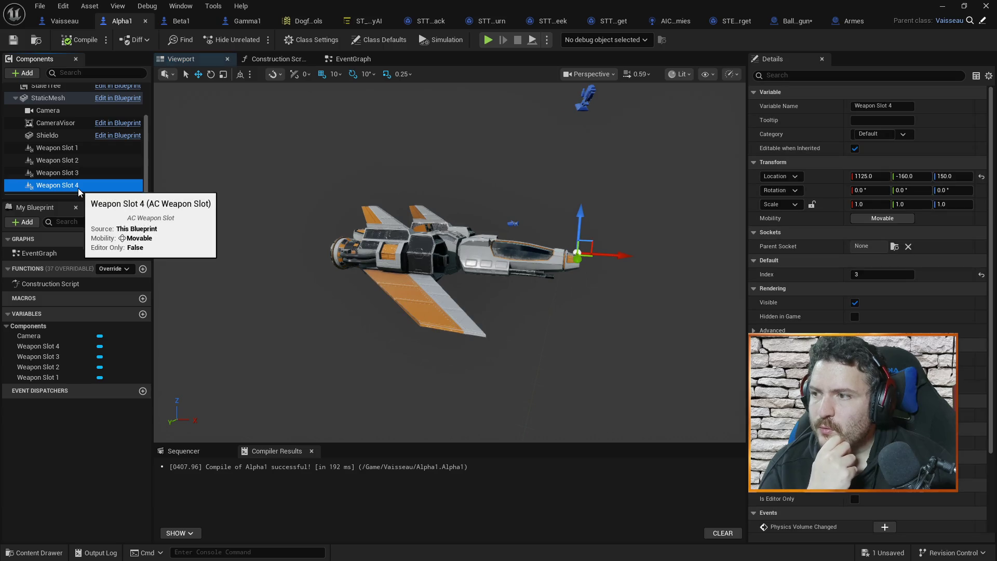
click(73, 161)
click(73, 149)
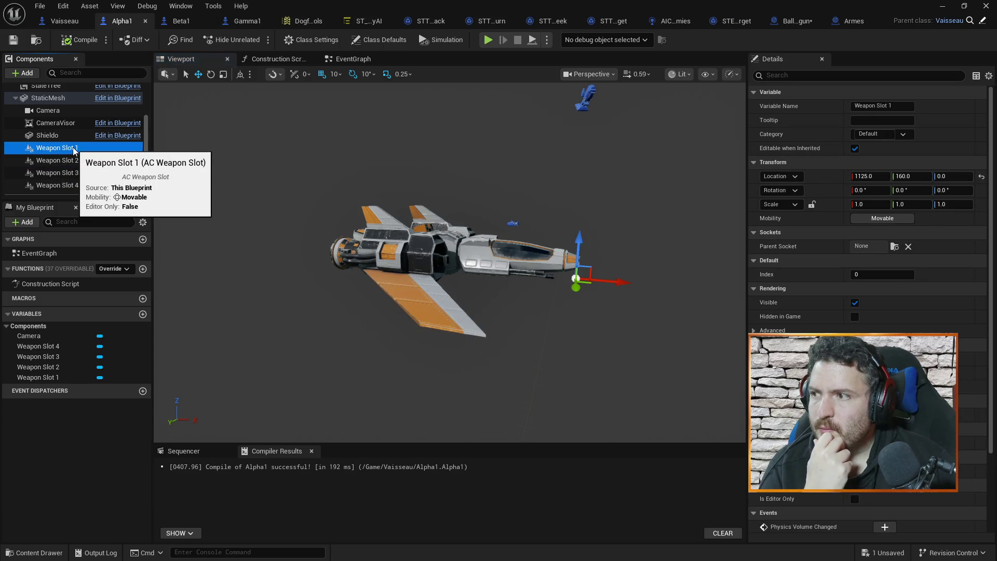
click(74, 150)
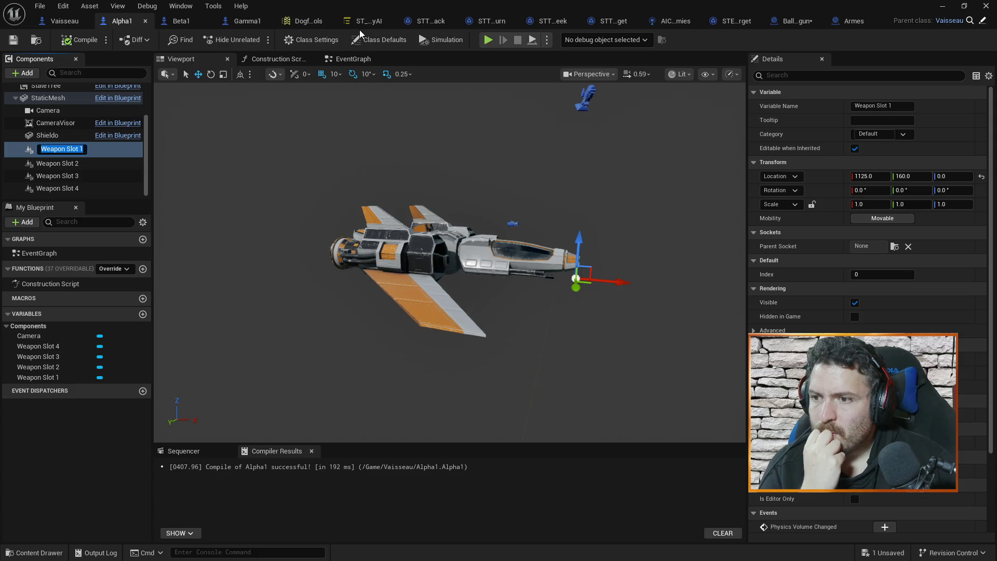
click(800, 21)
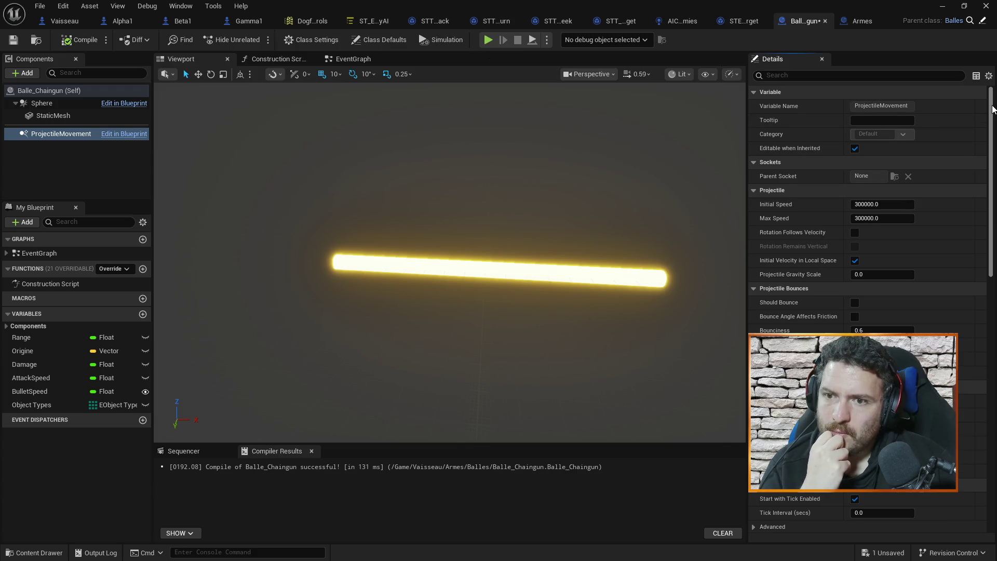
Scroll Balle_Chaingun's ProjectileMovement details (Velocity 1.0, 0.0, 0.0, homing off), then minimize the editor.
scroll(993, 126, down, 3)
drag(993, 127, 994, 359)
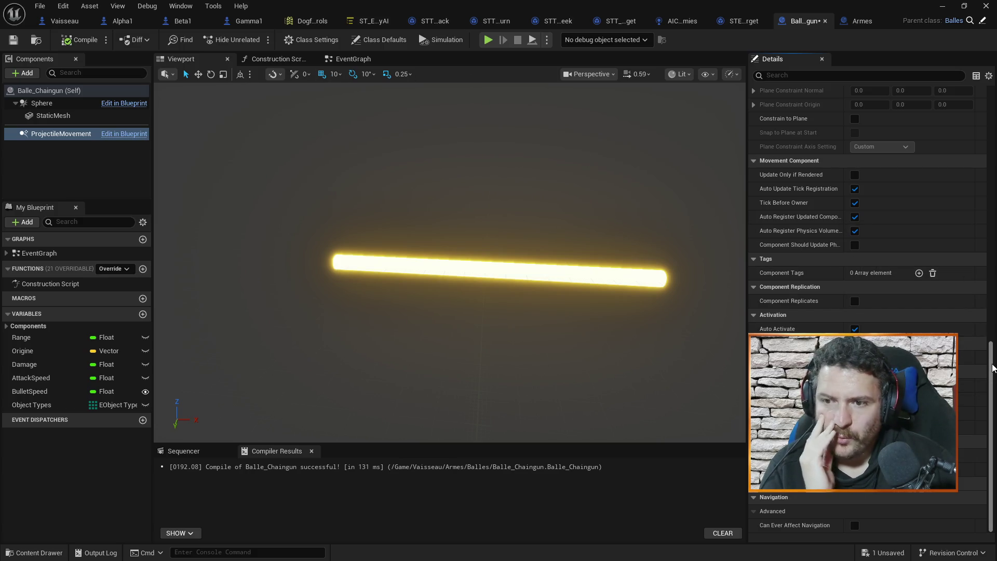
drag(995, 387, 994, 325)
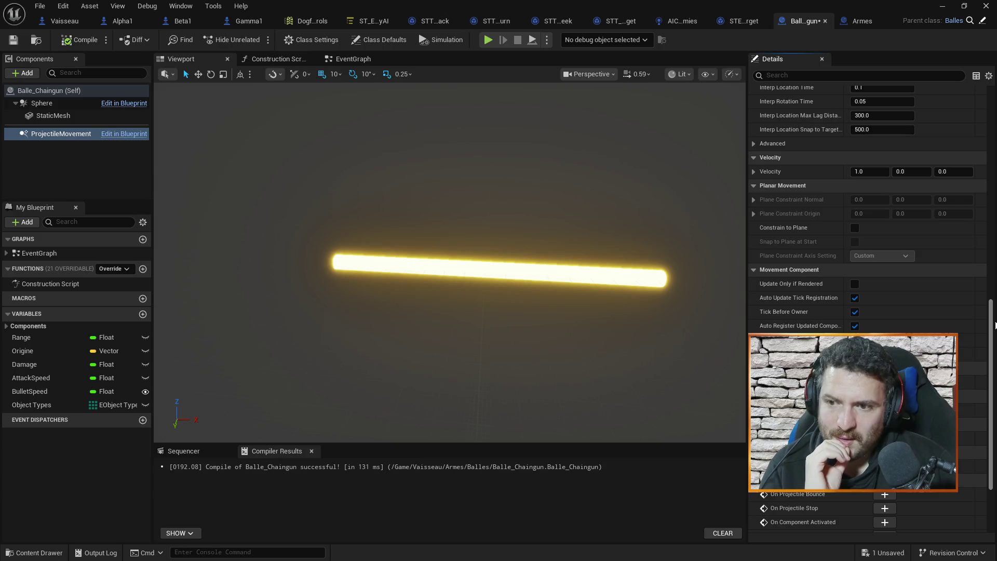
mouse_move(995, 325)
mouse_down()
mouse_move(995, 285)
mouse_move(995, 395)
mouse_up()
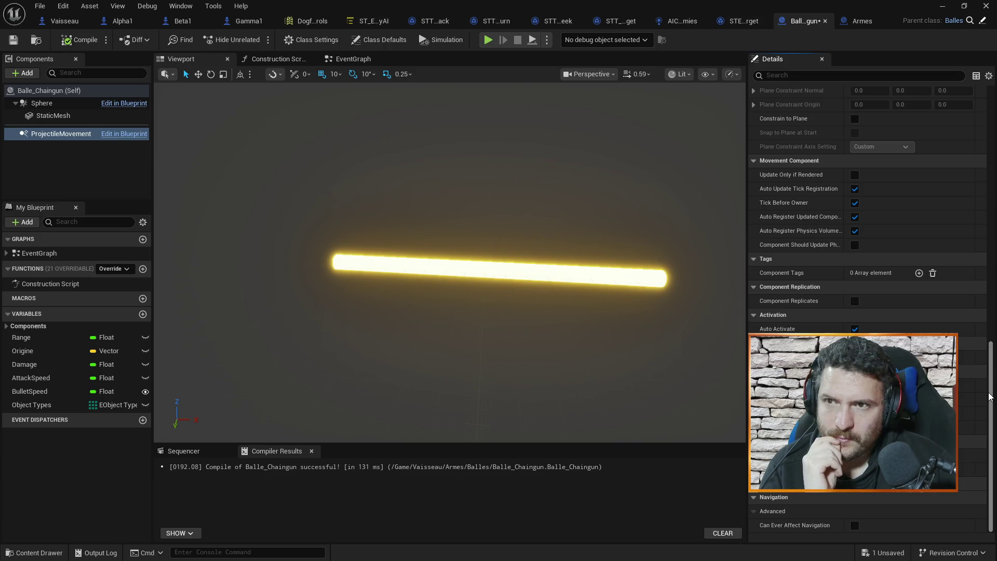
click(941, 6)
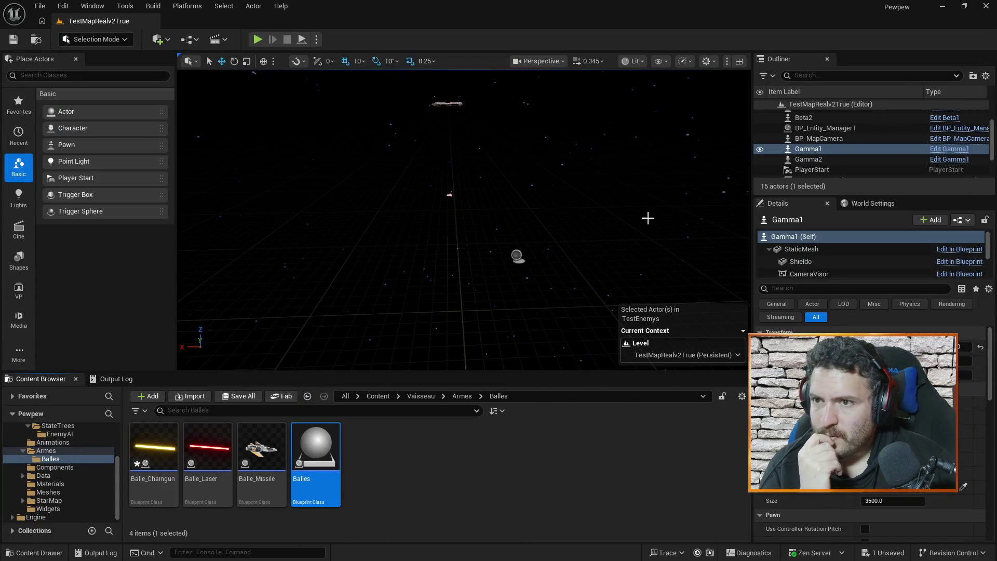
Make the Balles base bullet blueprint Hidden in Game and compile it.
double_click(308, 447)
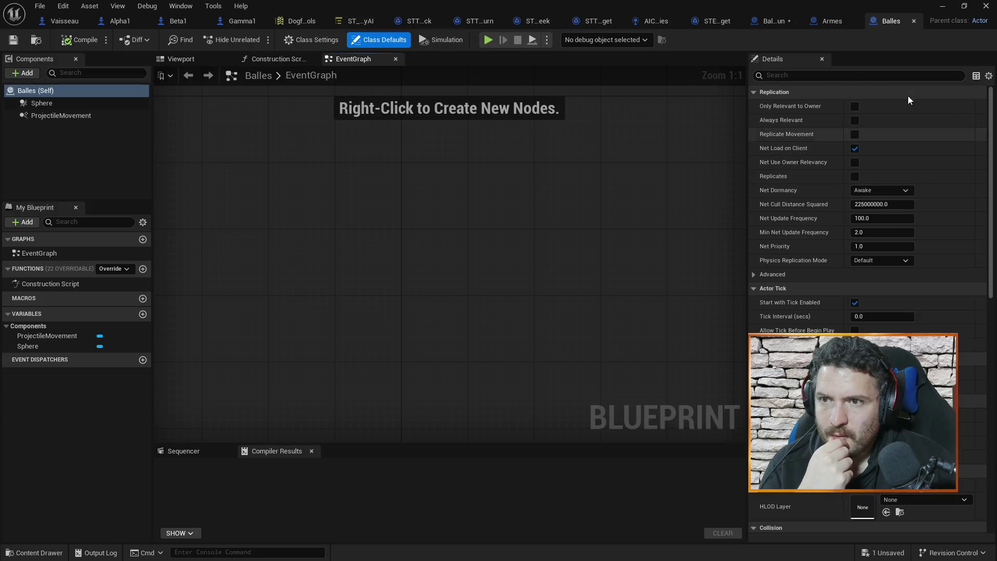
click(844, 76)
text(hidd)
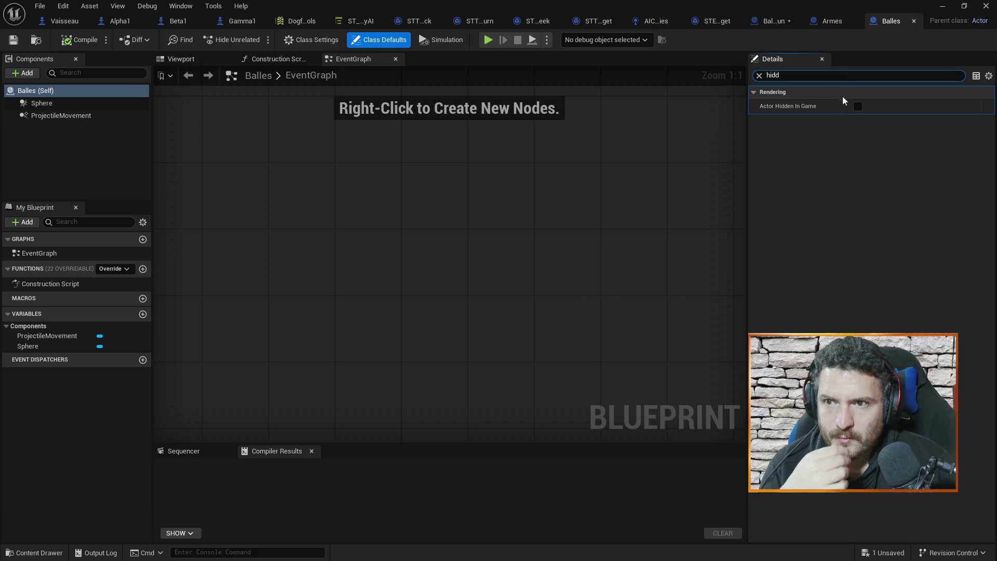
click(858, 106)
click(759, 75)
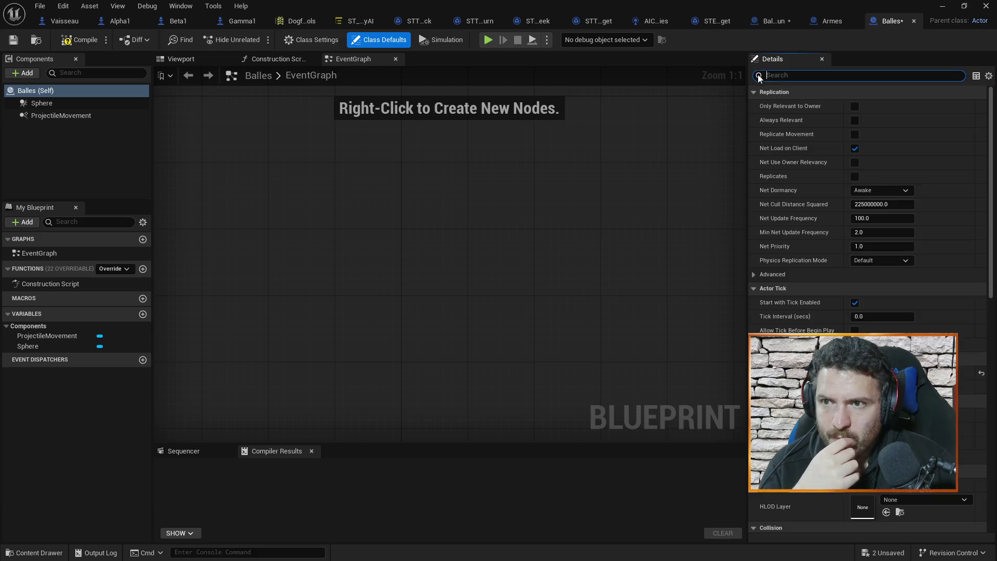
click(80, 40)
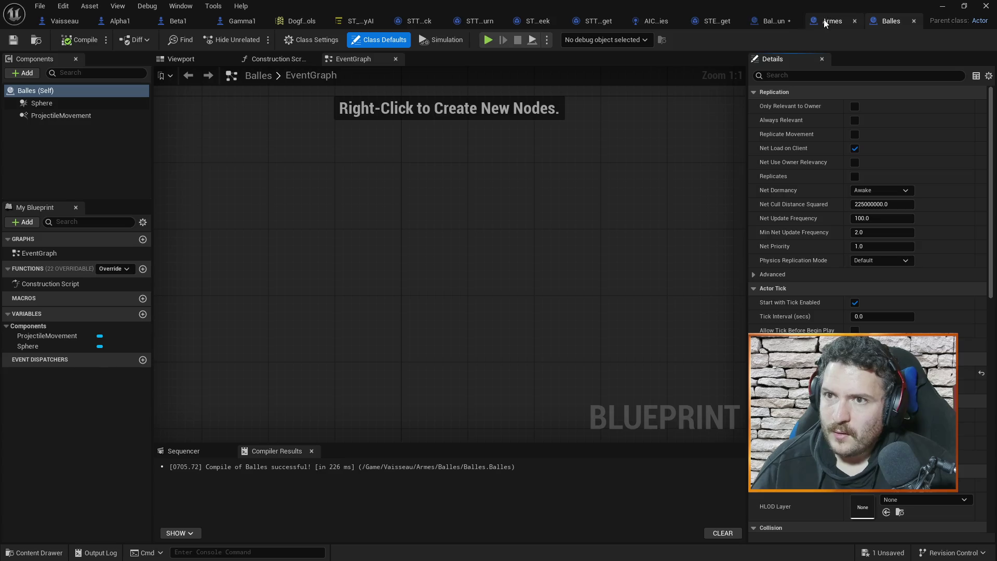
Check Balle_Chaingun's hidden-in-game default, then return to the Armes event graph.
click(819, 21)
click(770, 20)
click(796, 76)
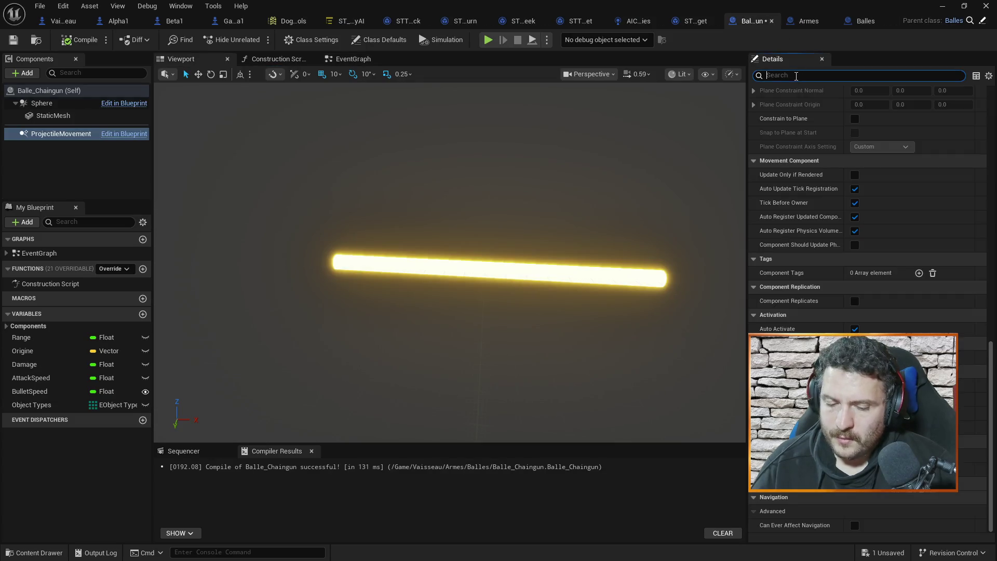
text(hidd)
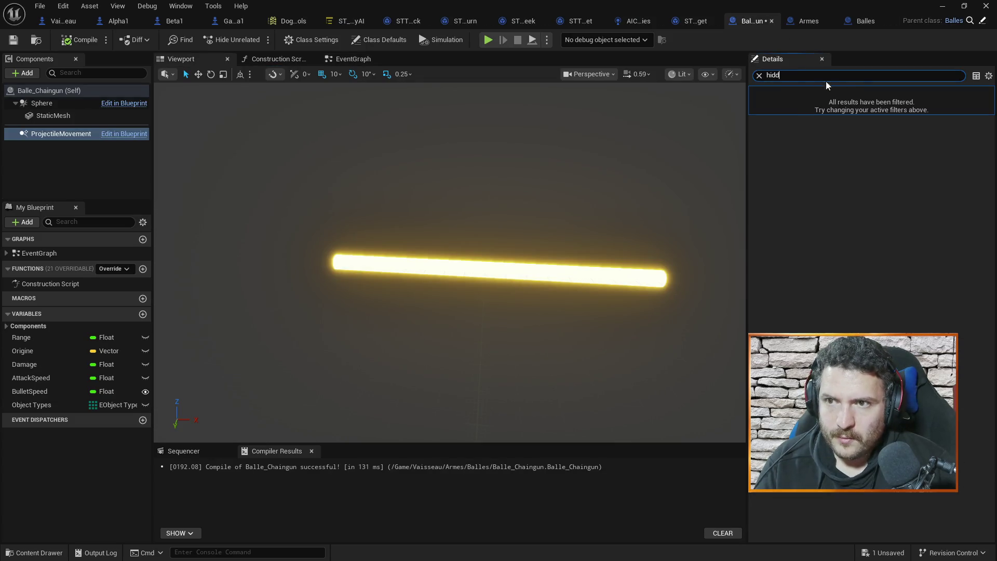
click(39, 89)
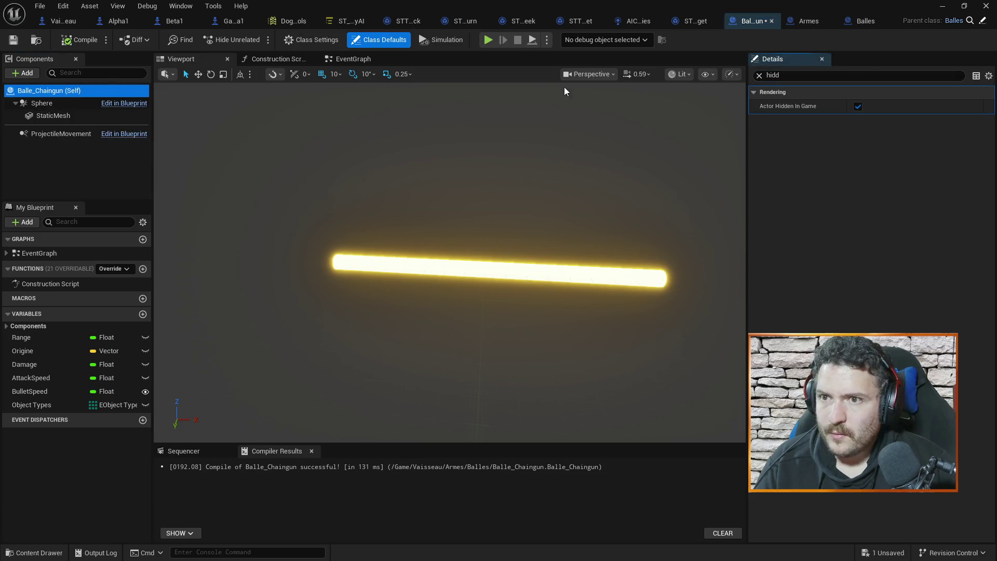
click(759, 75)
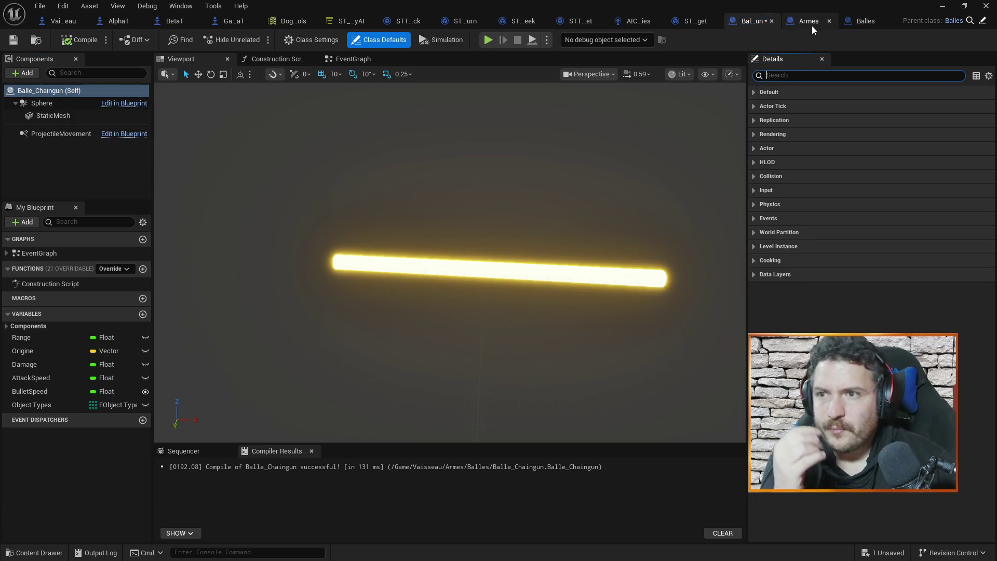
click(813, 24)
scroll(494, 198, down, 4)
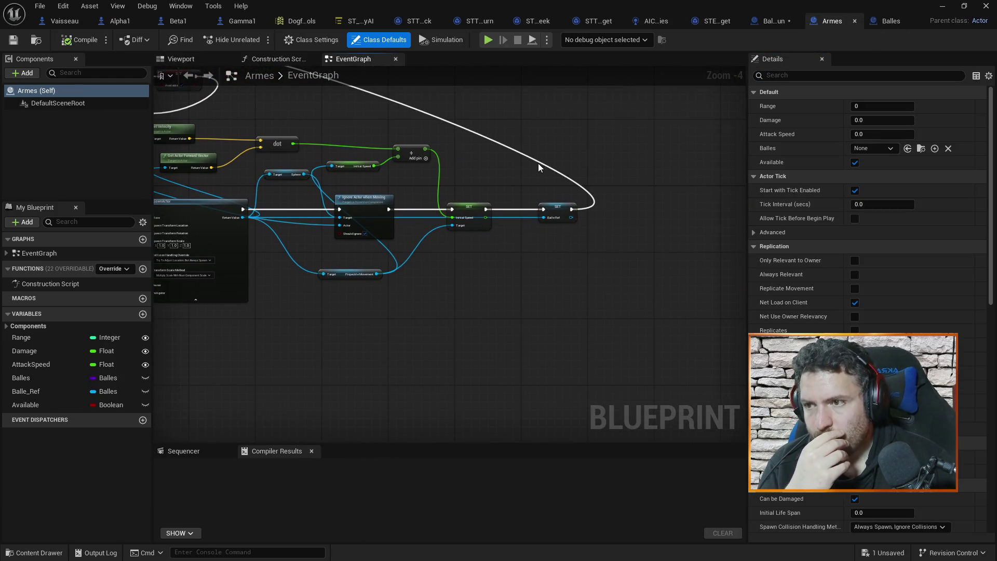
scroll(538, 163, up, 3)
scroll(638, 180, down, 3)
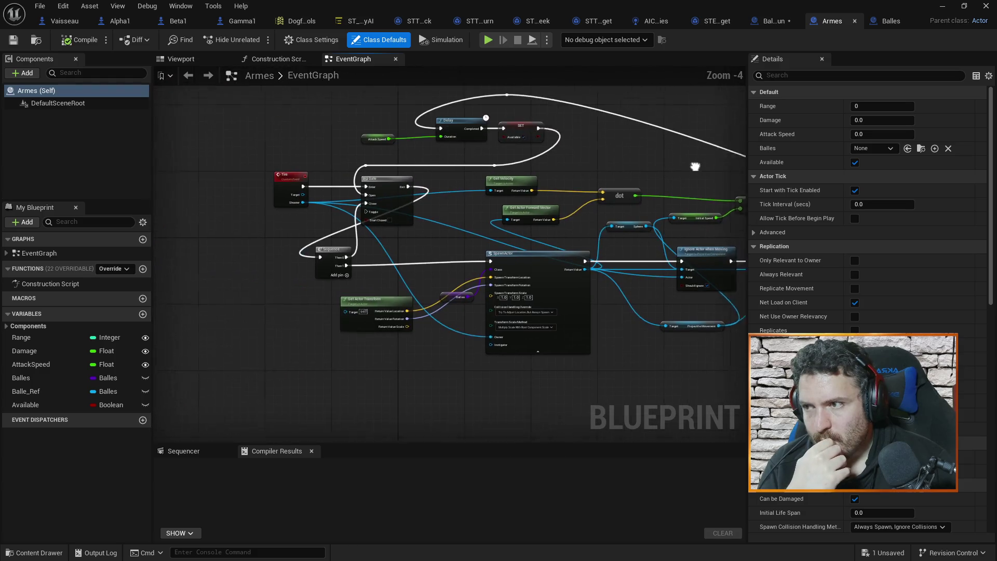
drag(643, 168, 494, 192)
mouse_move(614, 135)
mouse_down()
mouse_move(691, 119)
mouse_move(317, 131)
mouse_up()
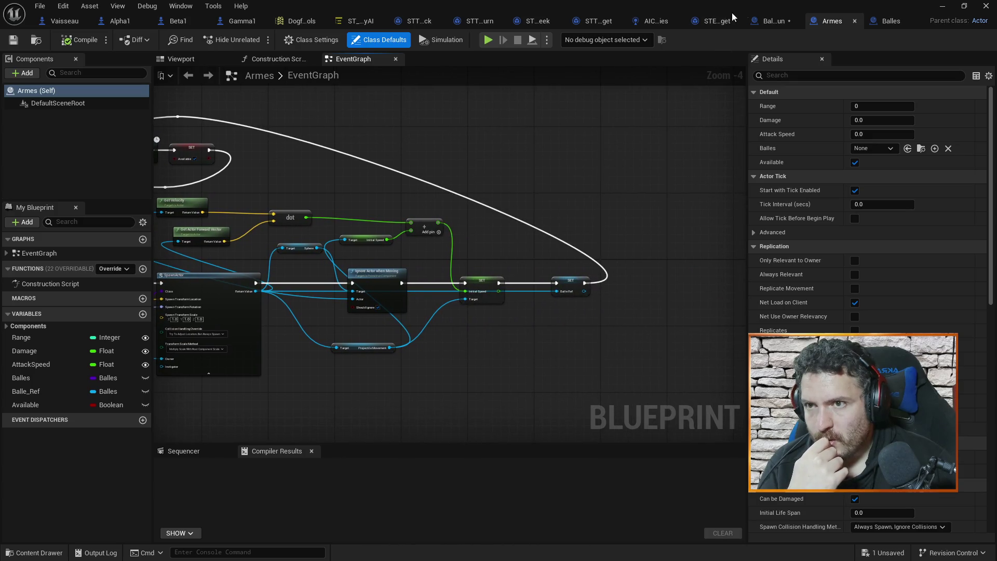
click(775, 21)
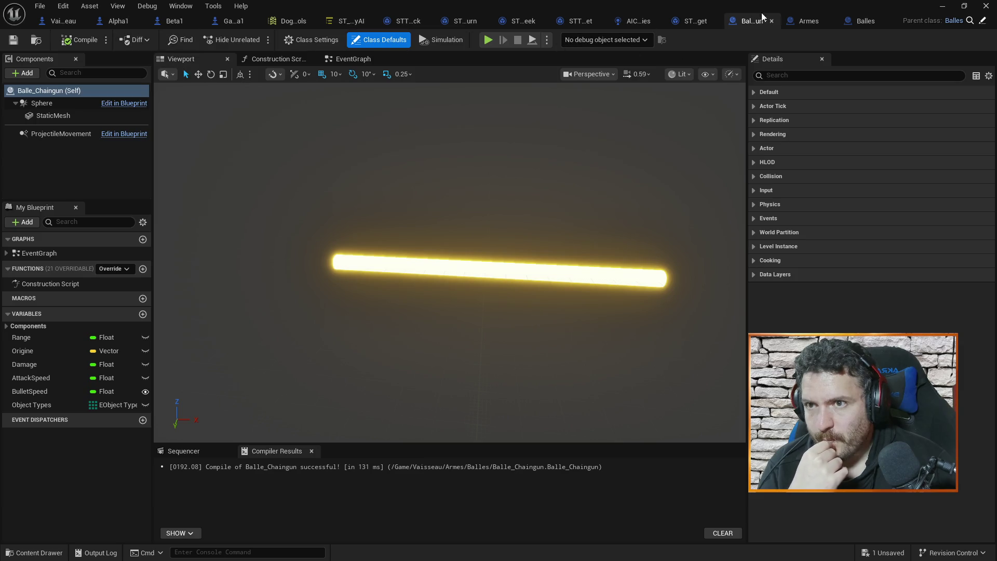
click(805, 19)
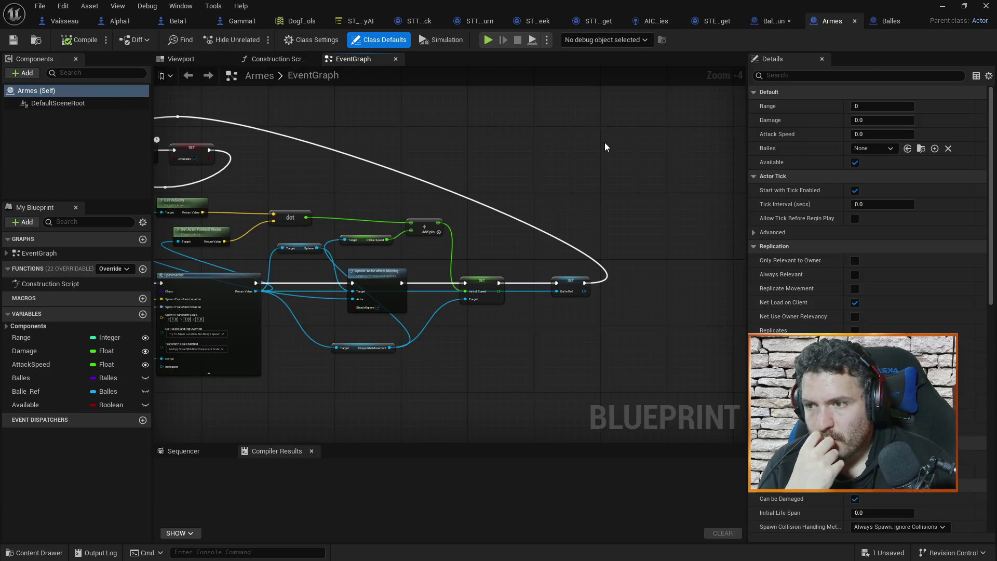
scroll(546, 146, up, 3)
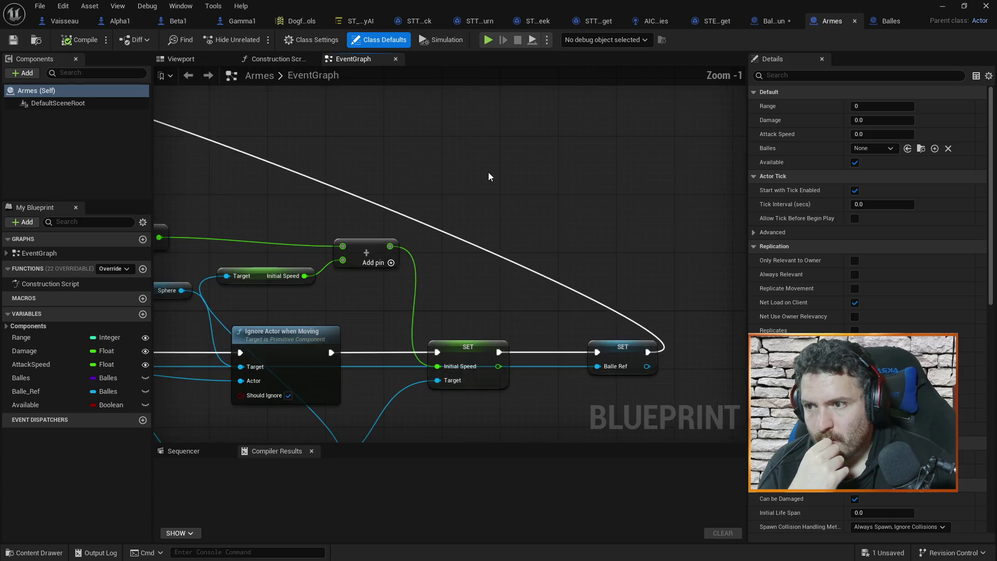
mouse_move(434, 191)
mouse_down()
mouse_move(391, 161)
mouse_move(485, 192)
mouse_move(682, 187)
mouse_move(216, 145)
mouse_move(447, 177)
mouse_move(323, 151)
mouse_up()
drag(640, 283, 588, 233)
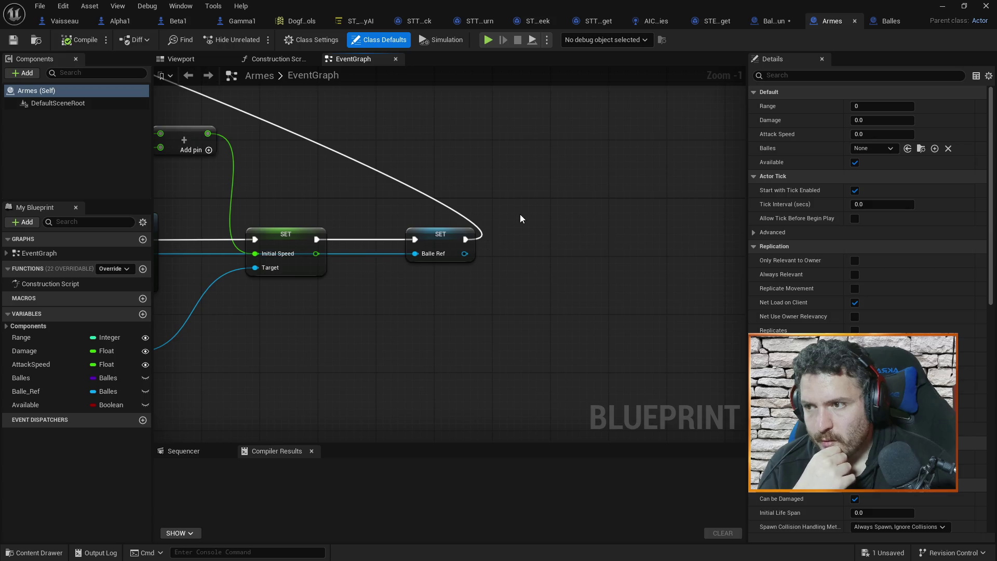
scroll(397, 196, down, 3)
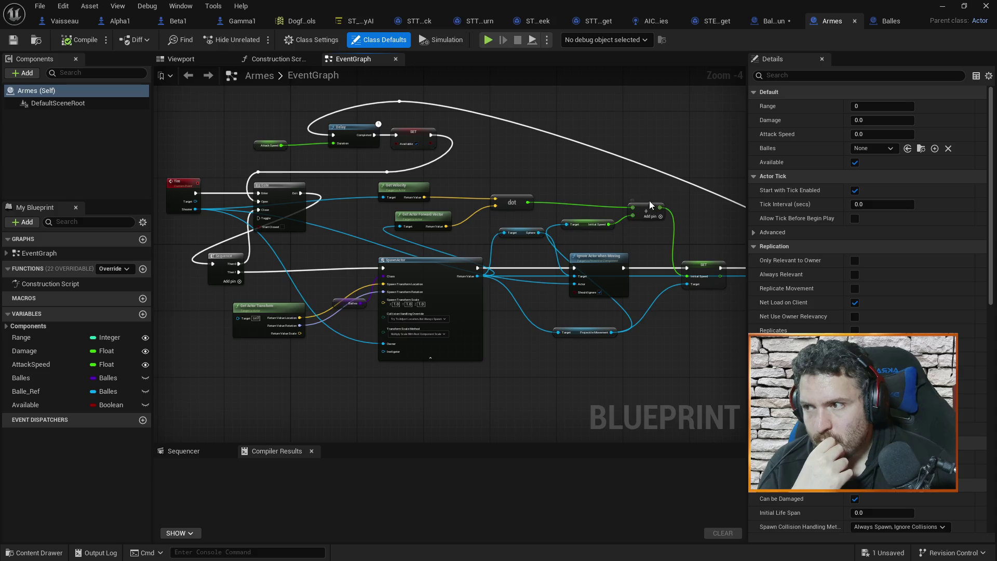
scroll(522, 135, up, 1)
mouse_move(464, 135)
mouse_down()
mouse_move(554, 180)
mouse_move(403, 149)
mouse_move(535, 176)
mouse_move(524, 135)
mouse_move(494, 148)
mouse_move(369, 136)
mouse_move(327, 146)
mouse_move(505, 145)
mouse_up()
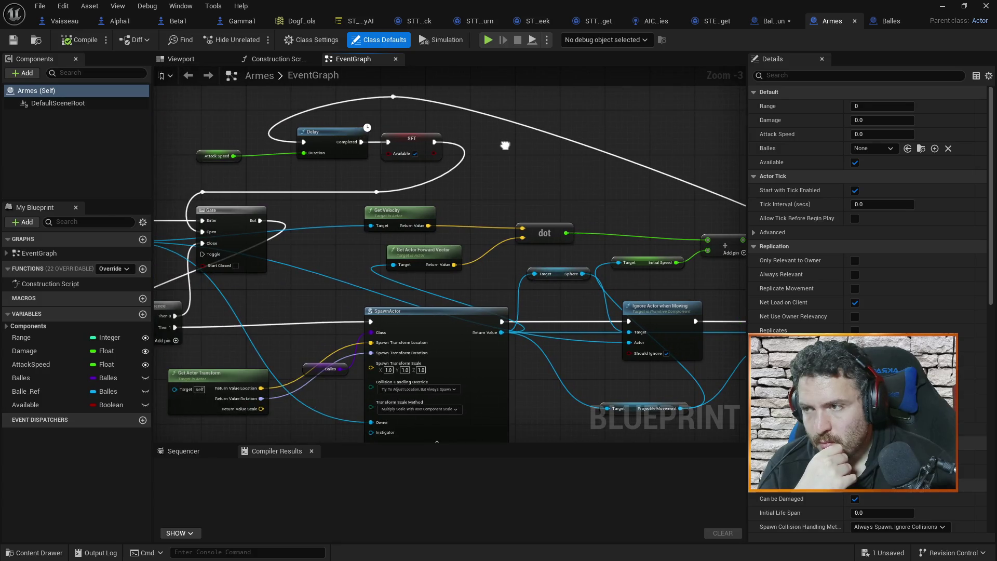
drag(505, 145, 250, 109)
mouse_move(639, 177)
mouse_down()
mouse_move(484, 155)
mouse_move(638, 217)
mouse_up()
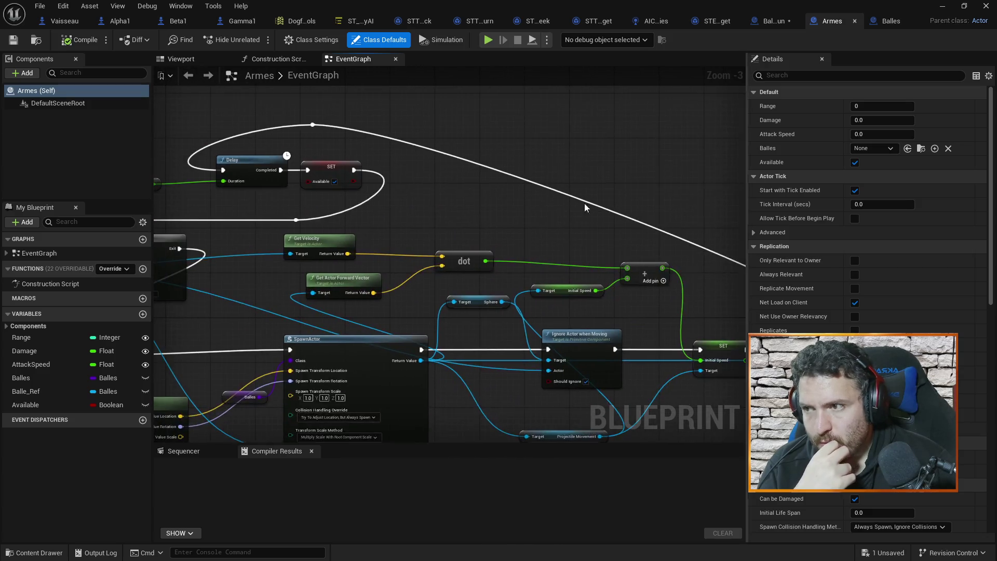
mouse_move(414, 175)
mouse_down()
mouse_move(524, 178)
mouse_move(360, 149)
mouse_up()
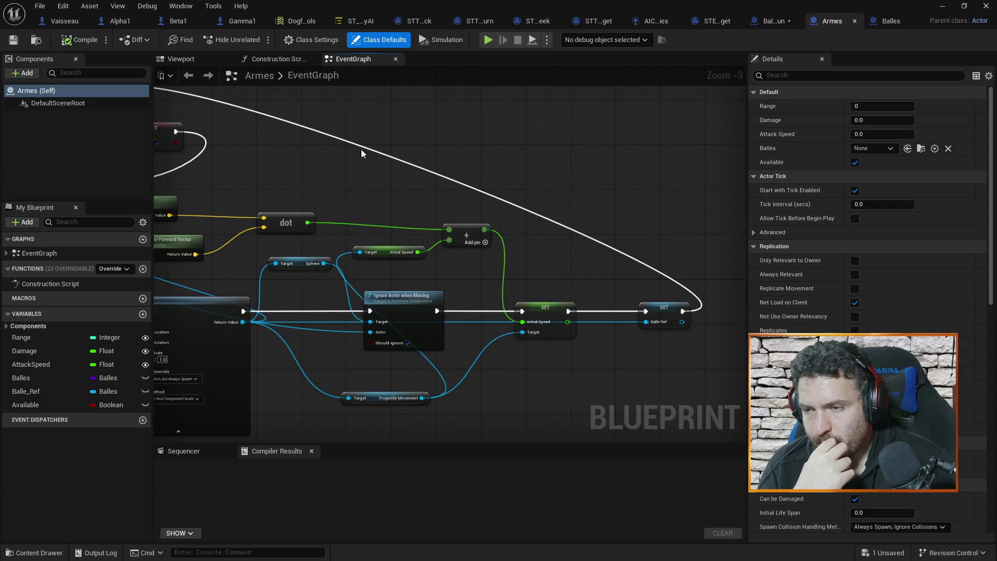
drag(568, 195, 551, 191)
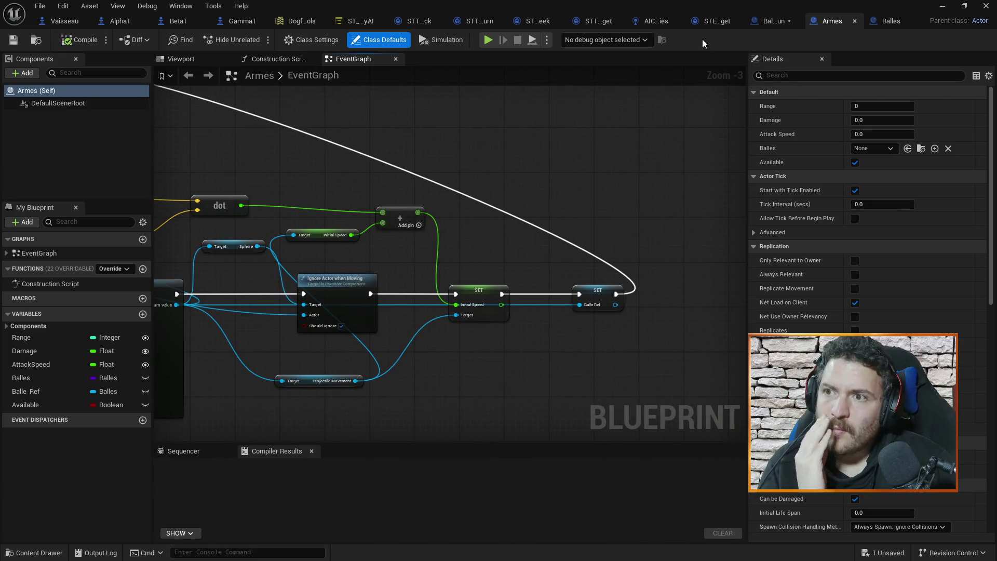
click(769, 21)
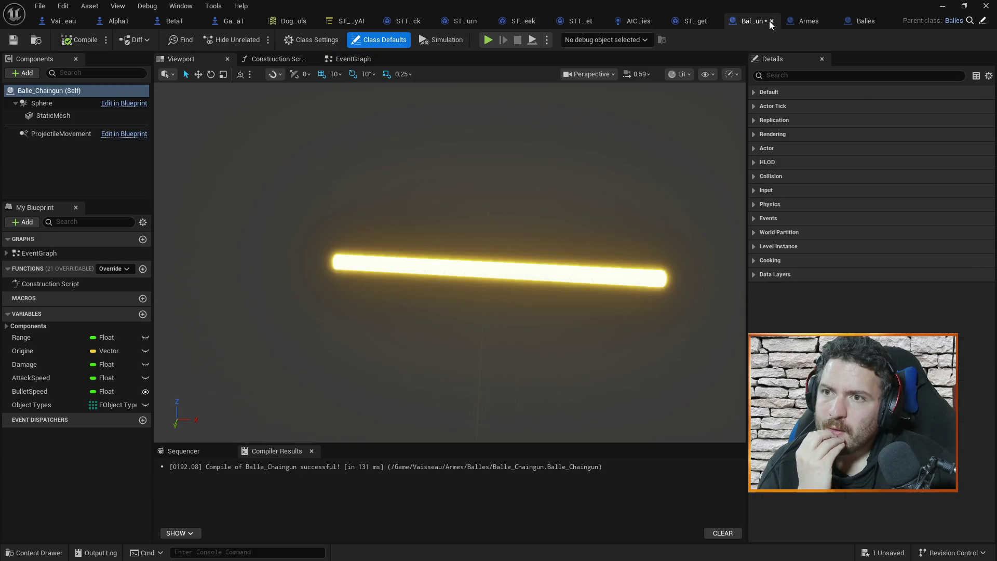
click(343, 60)
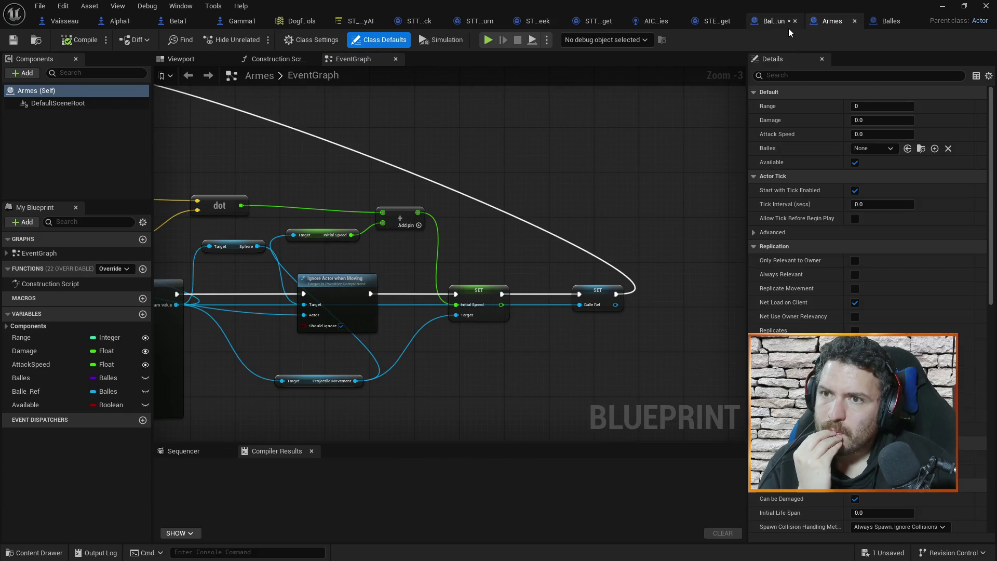
drag(663, 208, 536, 173)
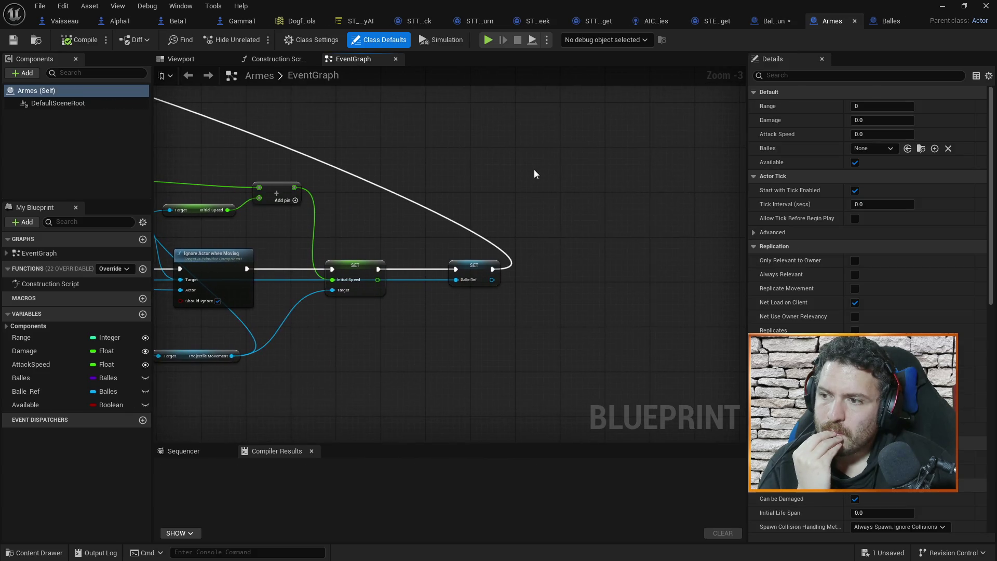
scroll(578, 282, up, 3)
drag(459, 263, 568, 262)
Add a Delay node after SET Balle Ref with a duration of 0.0.
text(del)
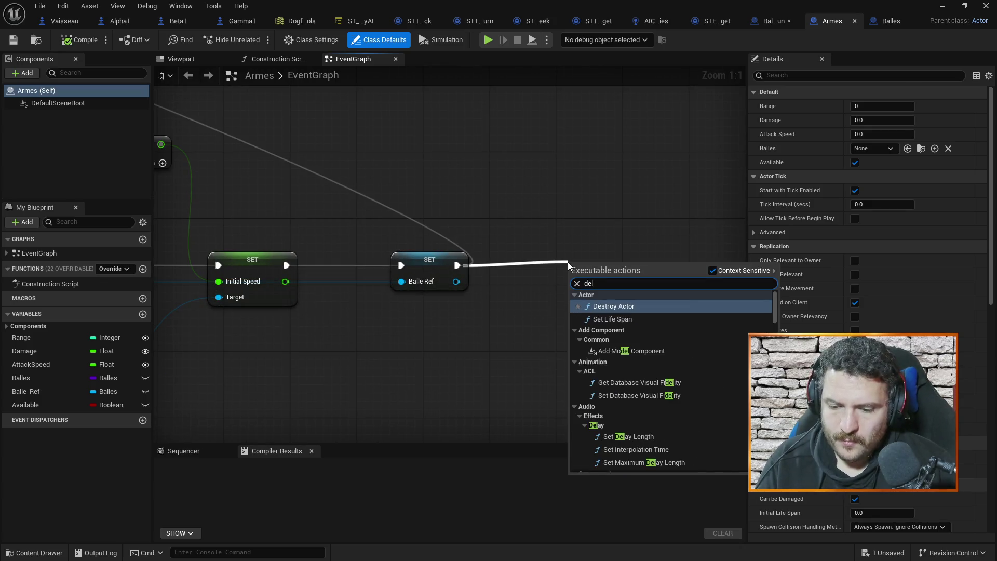
text(ay)
click(599, 310)
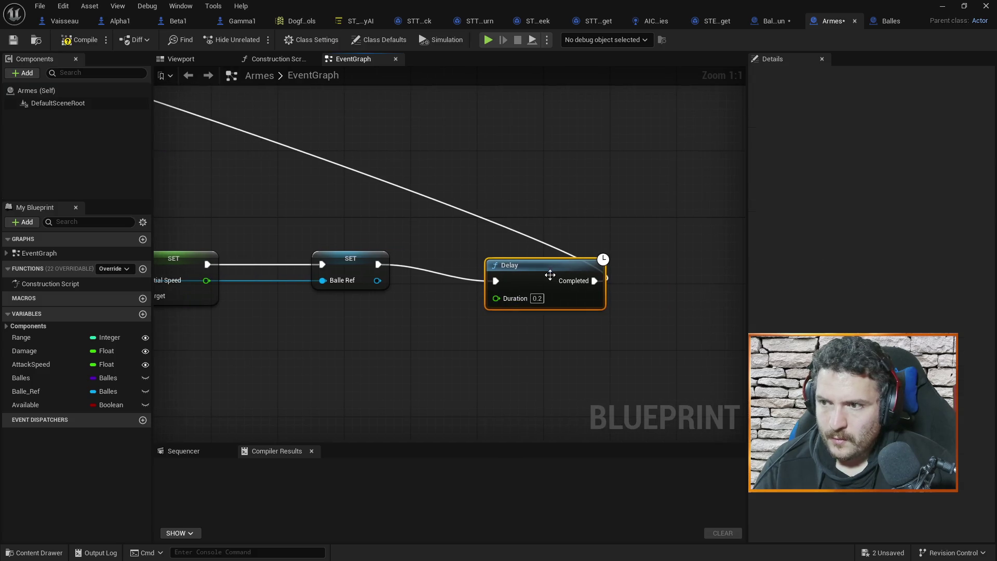
drag(551, 277, 484, 258)
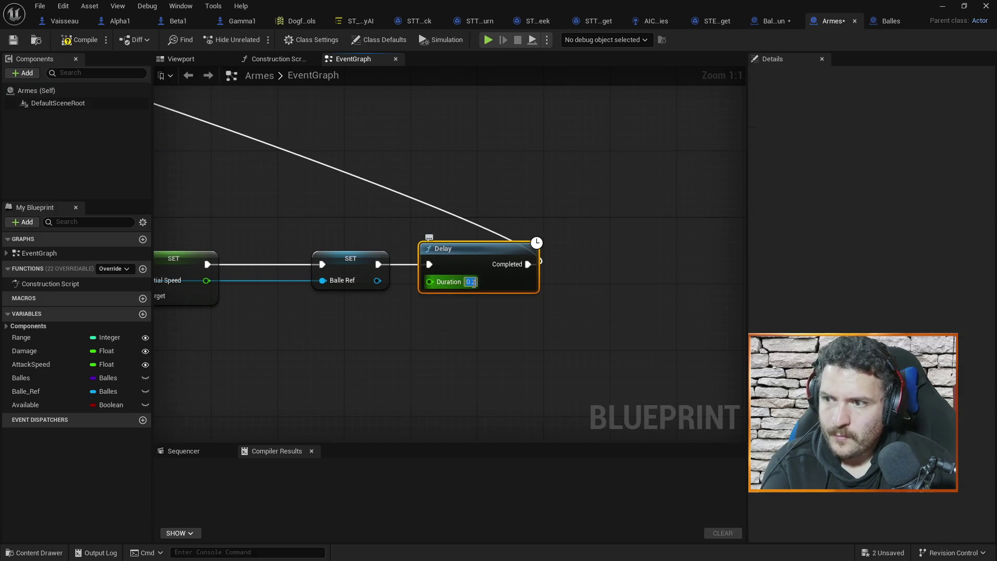
text(0)
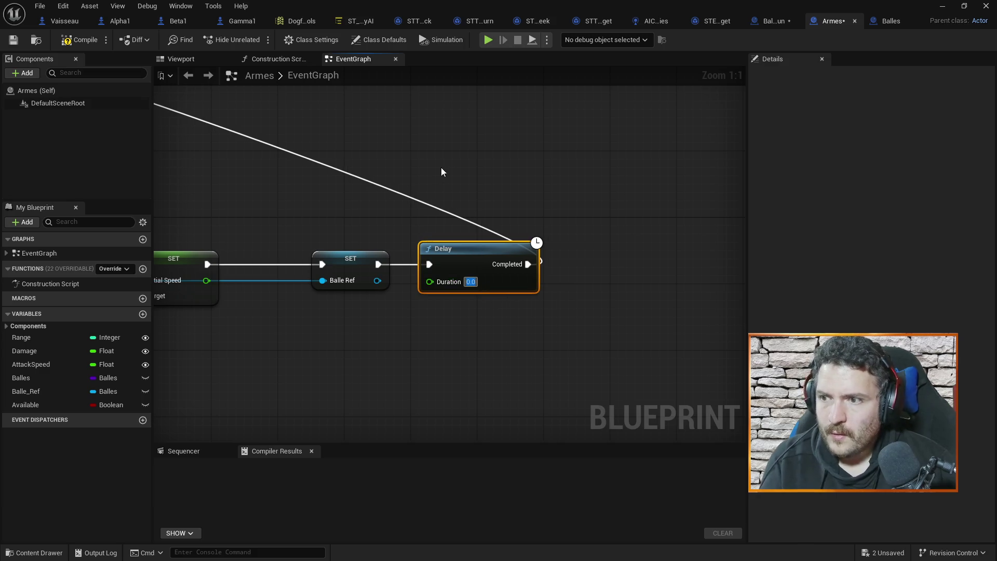
click(454, 150)
scroll(467, 208, down, 6)
scroll(545, 262, up, 2)
scroll(545, 265, up, 3)
Add Set Actor Hidden In Game on Balle Ref, wired from the Delay's completion.
drag(383, 259, 459, 263)
click(459, 264)
right_click(480, 271)
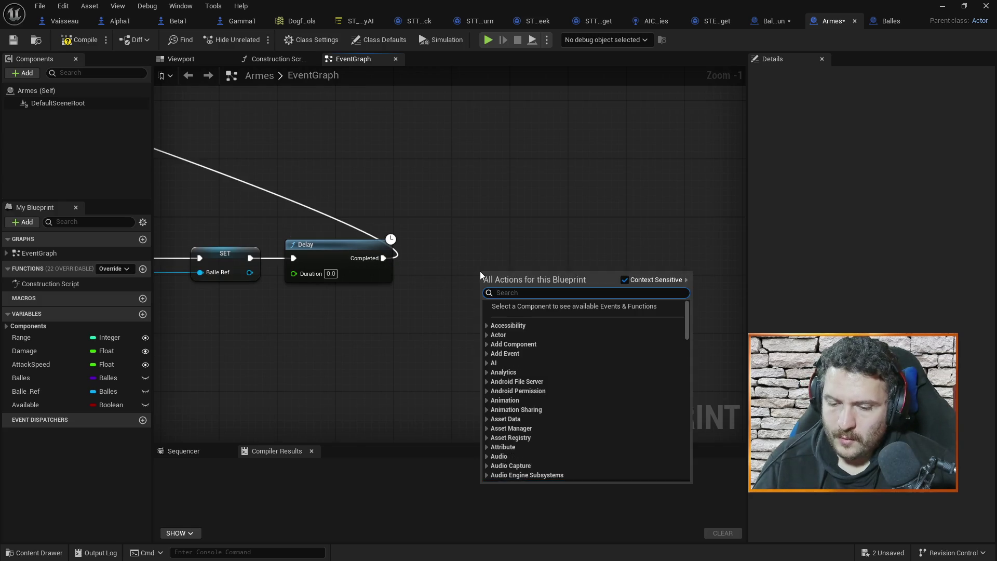
text(set)
key(Escape)
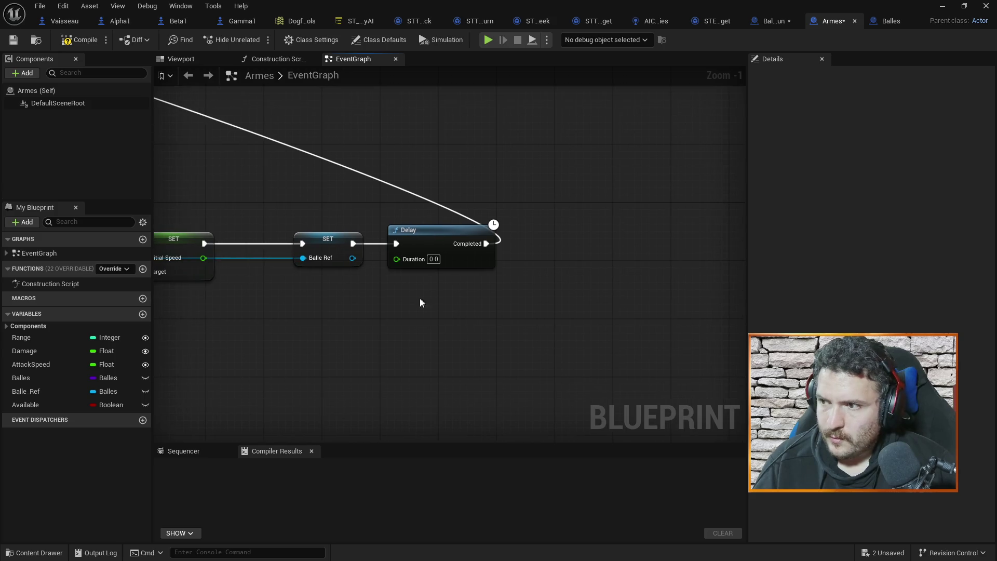
drag(353, 258, 523, 321)
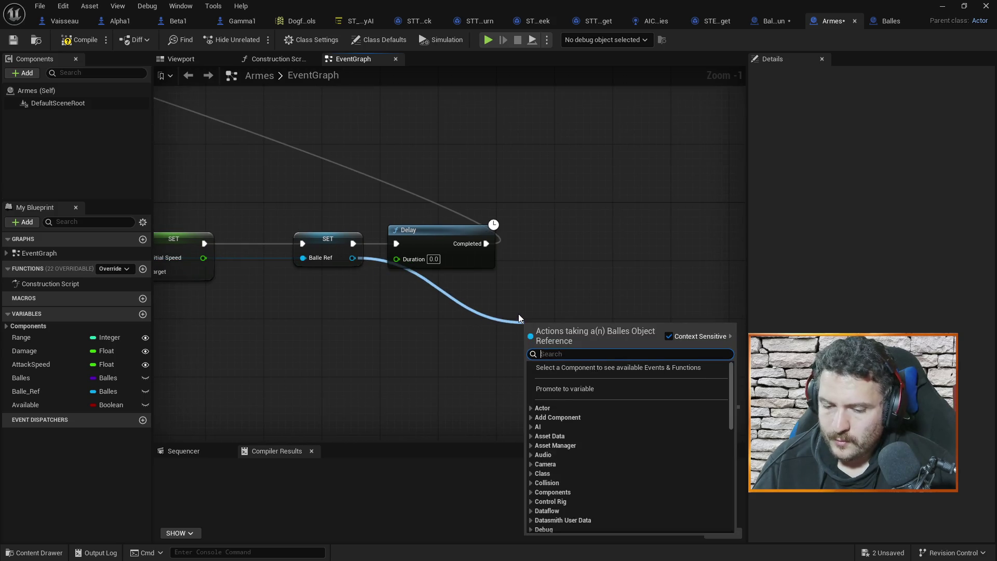
text(set)
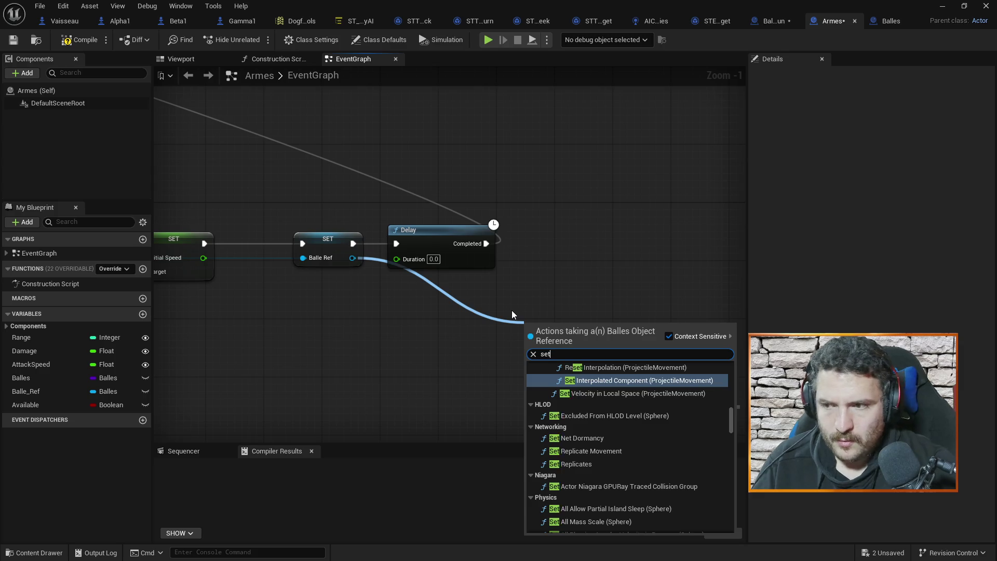
key(BackSpace)
key(BackSpace)
key(BackSpace)
text(hidden)
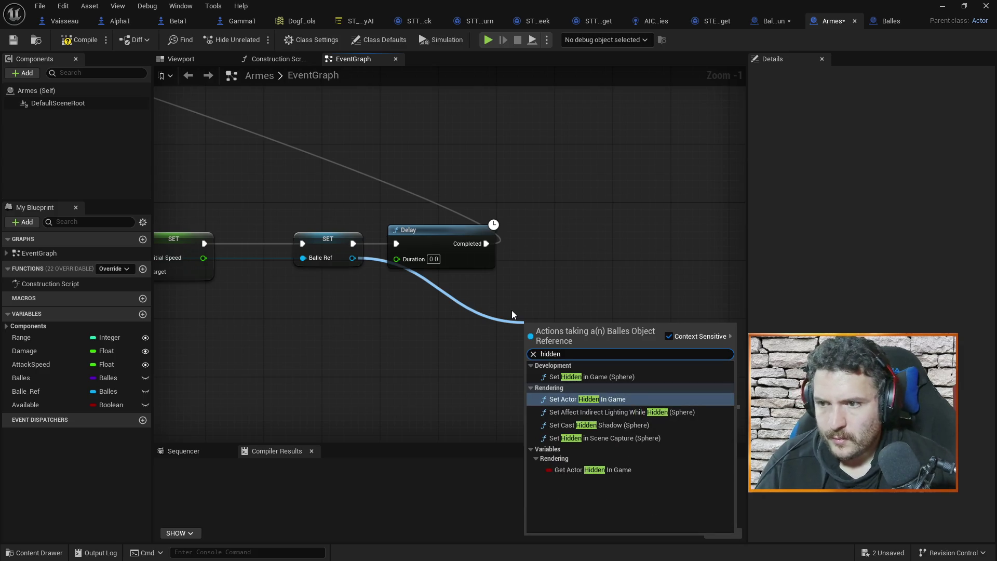
click(587, 399)
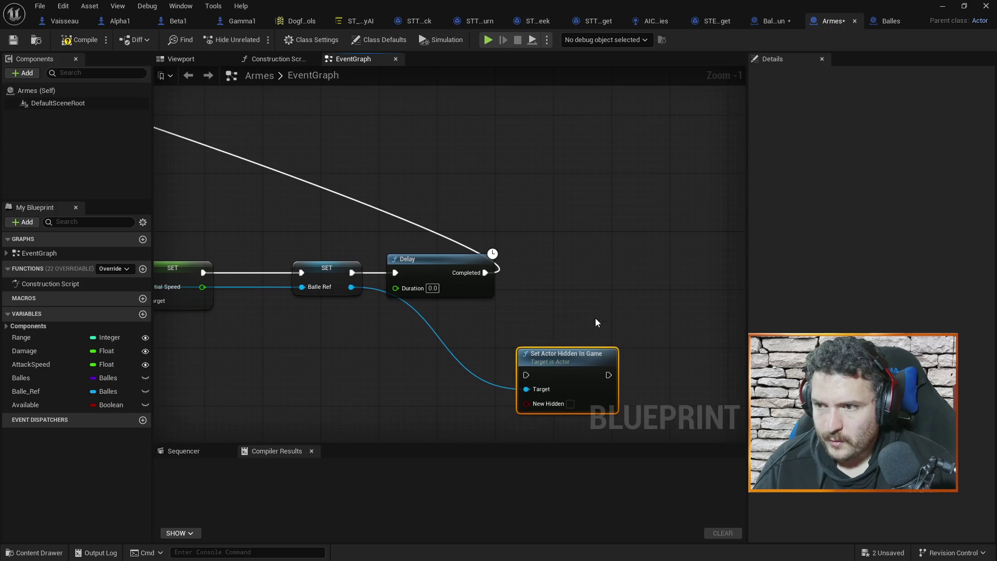
drag(563, 365, 614, 264)
mouse_move(485, 273)
mouse_down()
mouse_move(588, 276)
mouse_move(577, 273)
mouse_up()
Connect the hide node to SET Available, then compile and save Armes.
scroll(625, 237, down, 3)
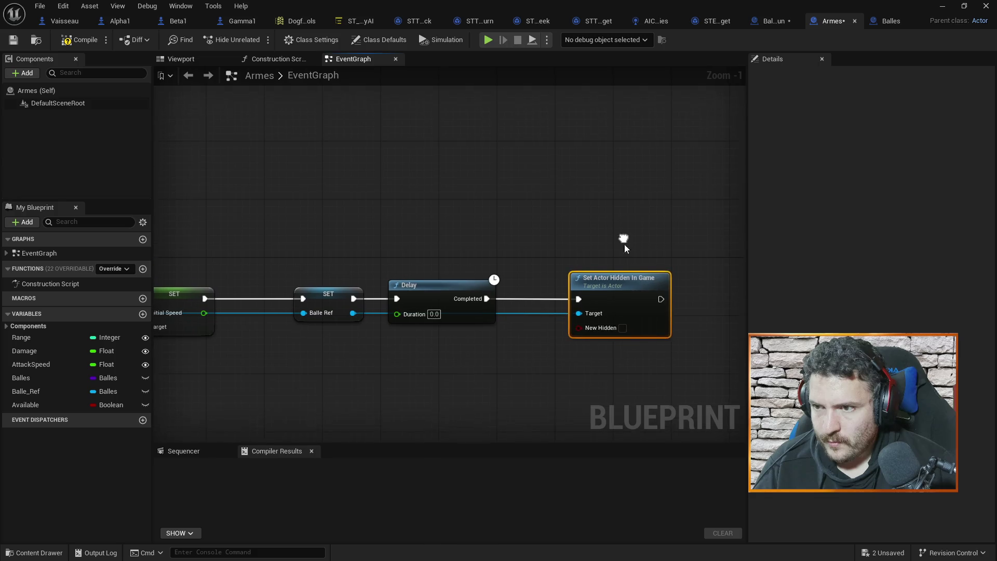
scroll(659, 286, down, 3)
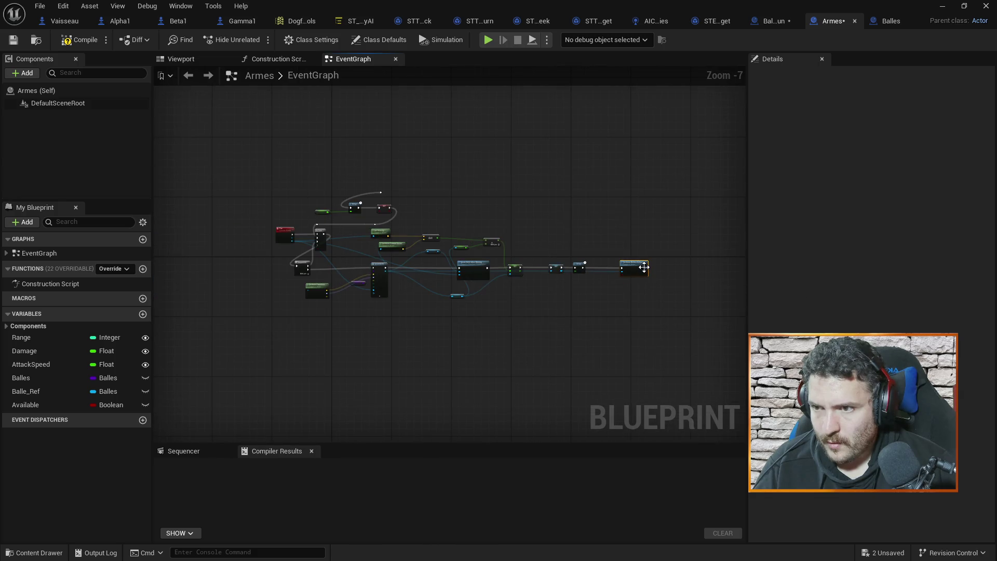
scroll(644, 267, up, 2)
mouse_move(639, 267)
mouse_down()
mouse_move(285, 166)
mouse_move(167, 151)
mouse_move(279, 162)
mouse_move(191, 140)
mouse_move(182, 150)
mouse_up()
scroll(167, 151, up, 2)
drag(478, 122, 386, 185)
drag(523, 182, 339, 163)
key(F7)
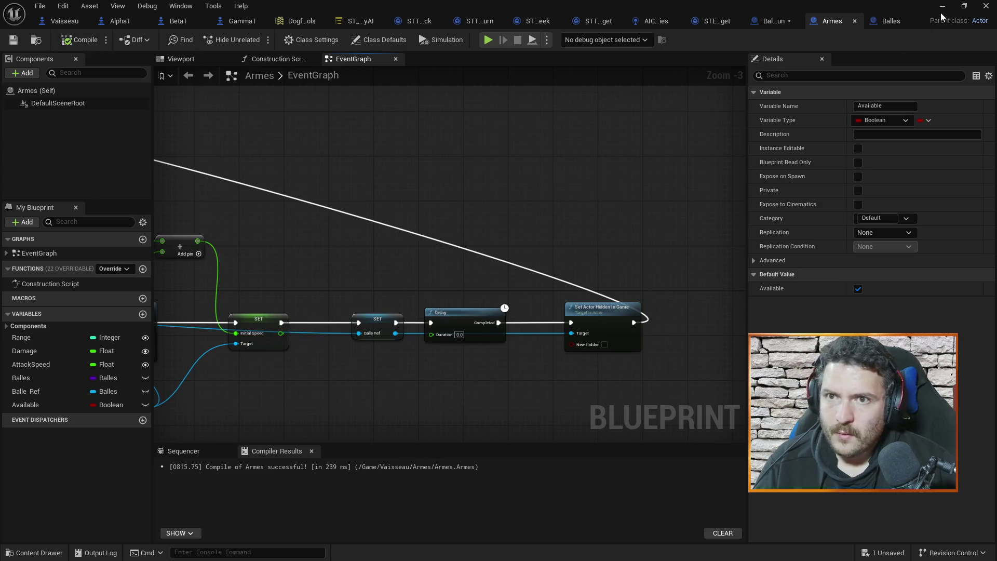
click(941, 6)
Run a Play In Editor test, stop it, and review the 131 Balle Ref errors.
click(253, 41)
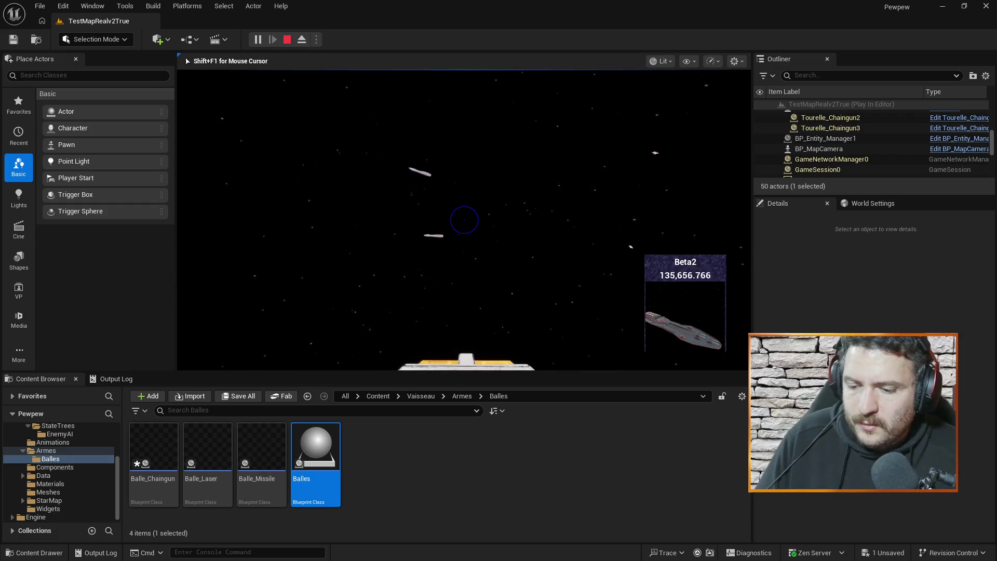
key(Escape)
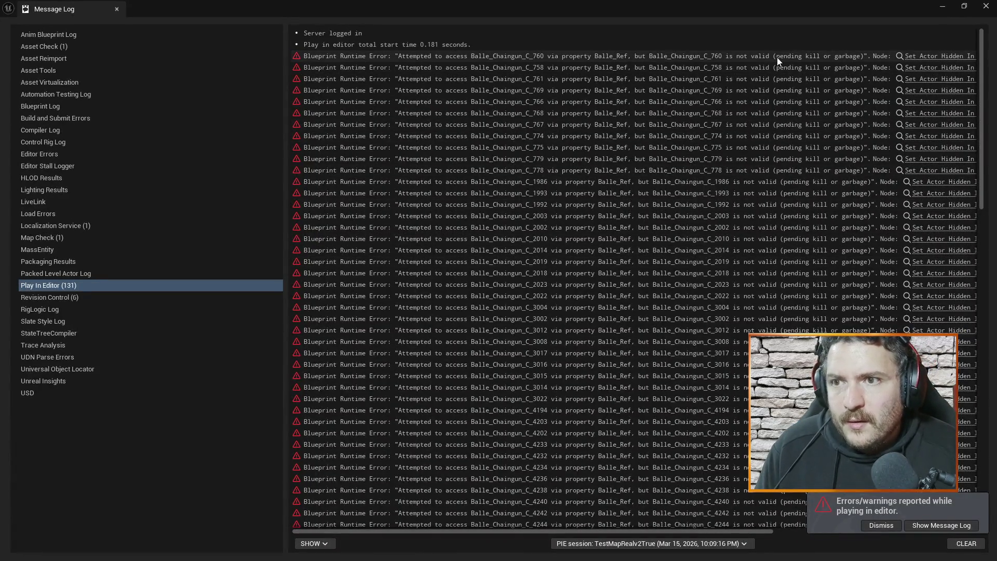
Jump from the error to the Armes graph and make room before Set Actor Hidden In Game.
click(921, 56)
scroll(485, 206, up, 2)
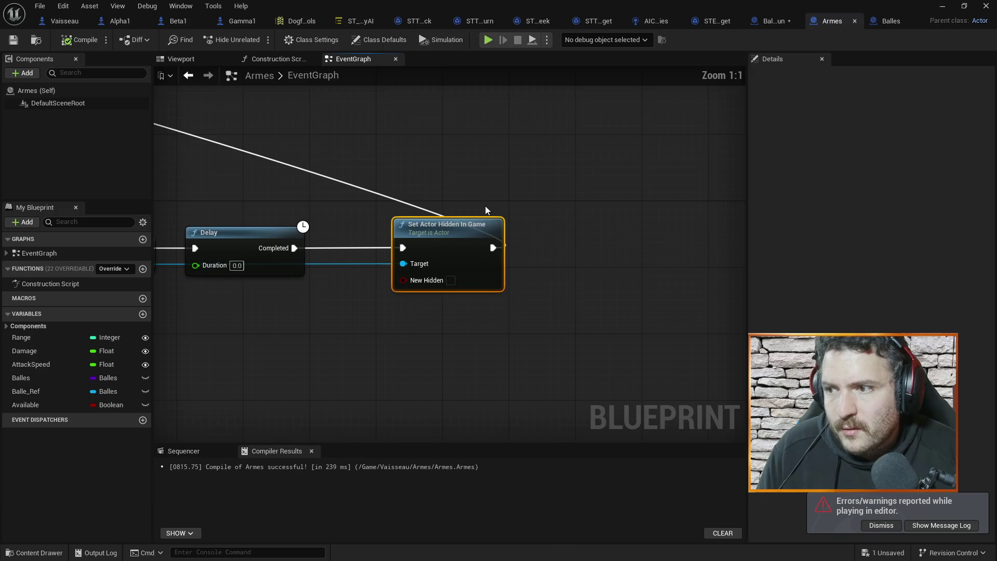
scroll(515, 193, down, 1)
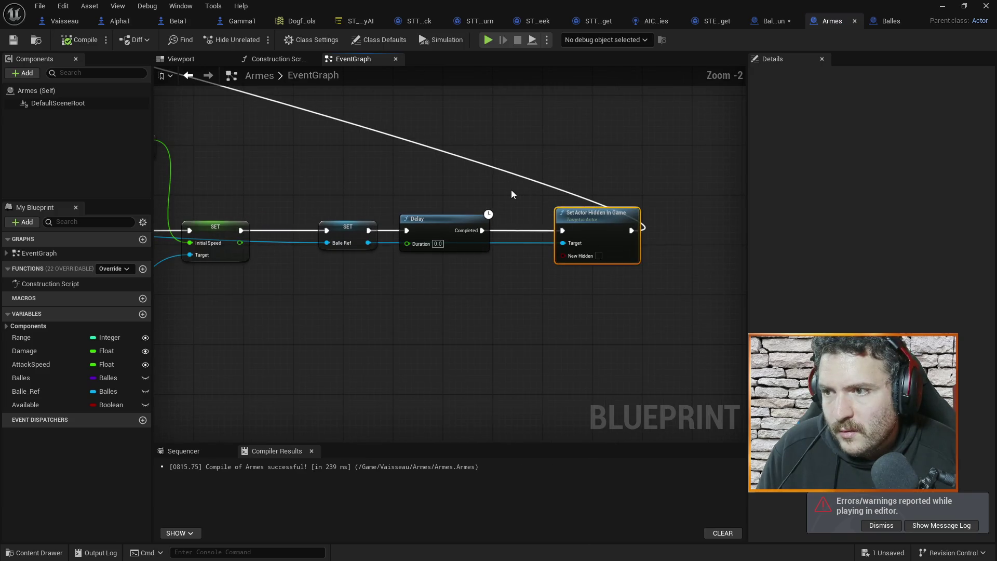
drag(596, 212, 640, 216)
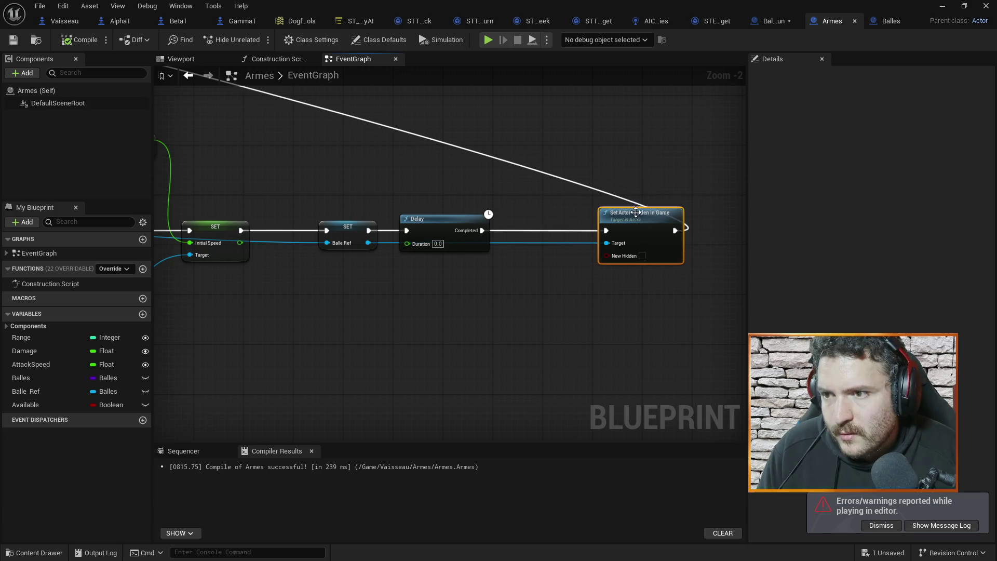
drag(522, 305, 472, 296)
drag(592, 217, 616, 221)
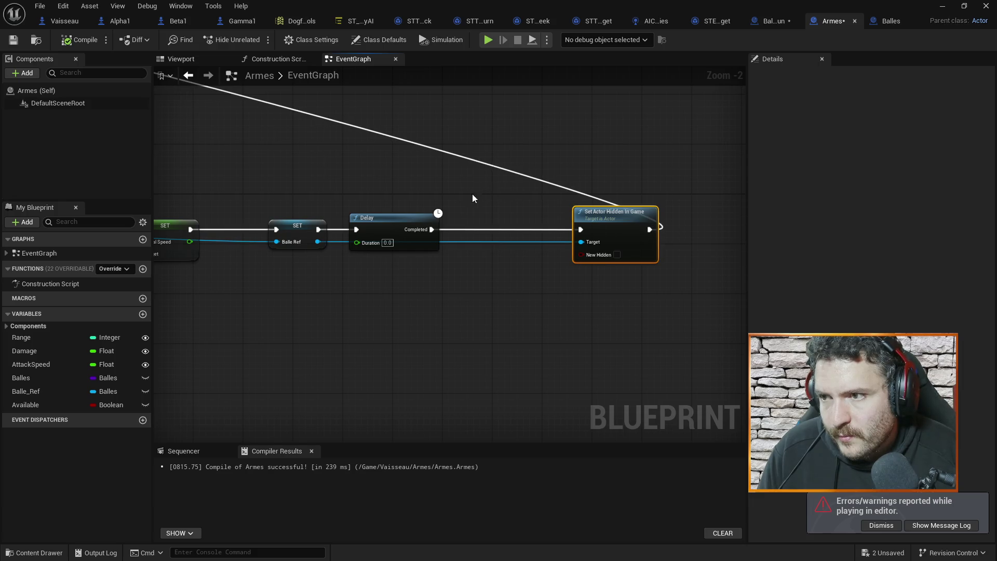
scroll(395, 157, down, 1)
scroll(406, 189, up, 1)
Add an Is Valid check on Balle Ref between the Delay and the hide node.
drag(431, 228, 450, 231)
click(316, 256)
drag(318, 240, 500, 316)
text(isvali)
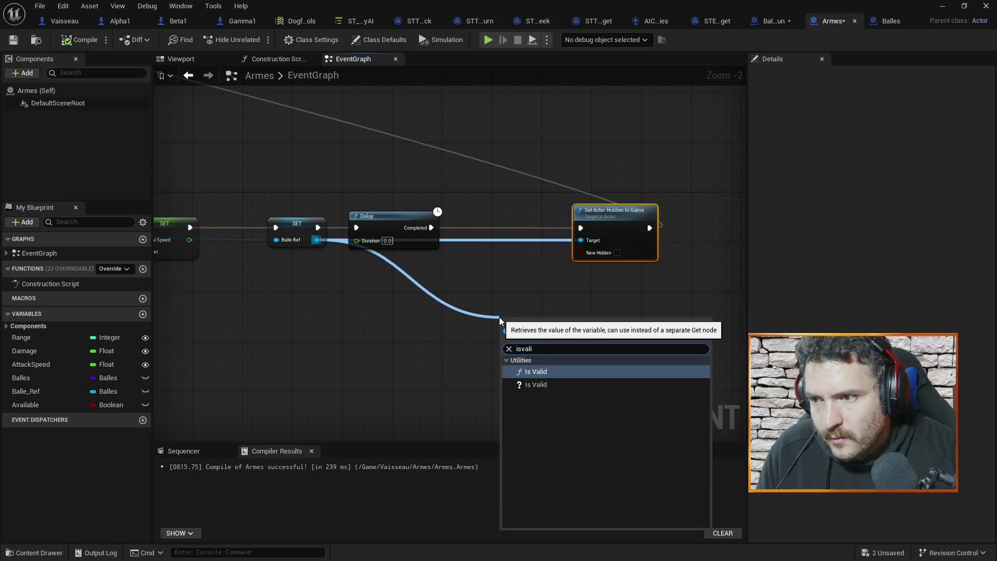
click(561, 387)
mouse_move(527, 318)
mouse_down()
mouse_move(475, 217)
mouse_move(490, 217)
mouse_move(499, 232)
mouse_move(502, 221)
mouse_move(489, 308)
mouse_up()
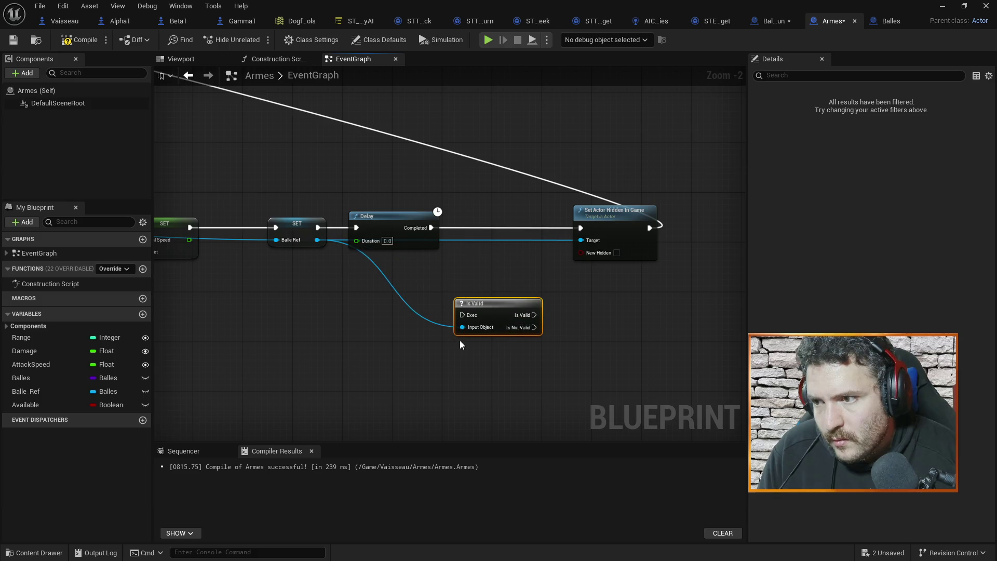
Reroute the Balle Ref wire and run Is Valid after the Delay completes.
mouse_move(316, 239)
mouse_down()
mouse_move(365, 326)
mouse_move(379, 218)
mouse_move(318, 238)
mouse_up()
click(381, 195)
right_click(381, 195)
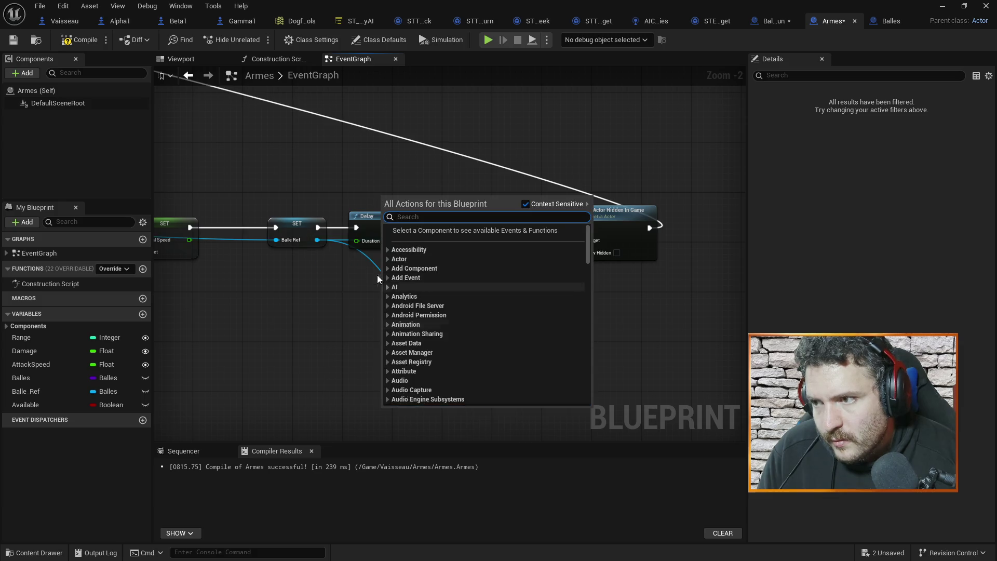
double_click(382, 273)
mouse_move(382, 273)
mouse_down()
mouse_move(394, 312)
mouse_move(398, 279)
mouse_move(370, 308)
mouse_up()
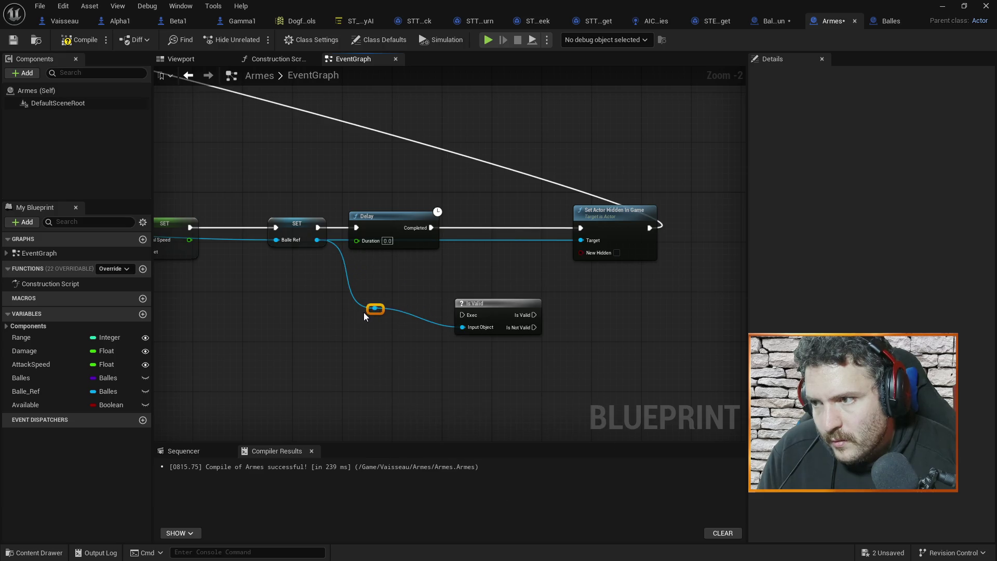
mouse_move(502, 299)
mouse_down()
mouse_move(506, 240)
mouse_move(517, 231)
mouse_up()
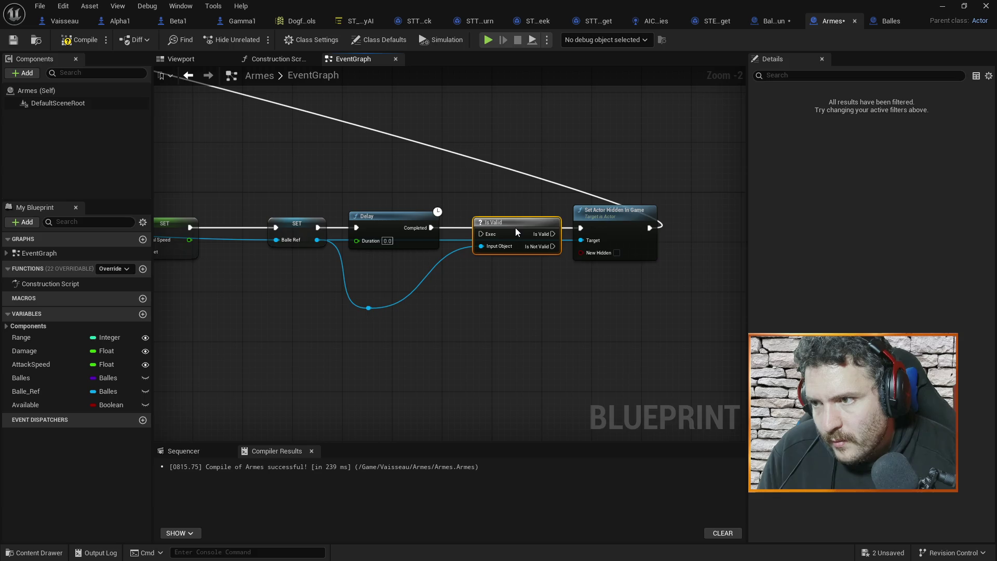
drag(431, 228, 488, 234)
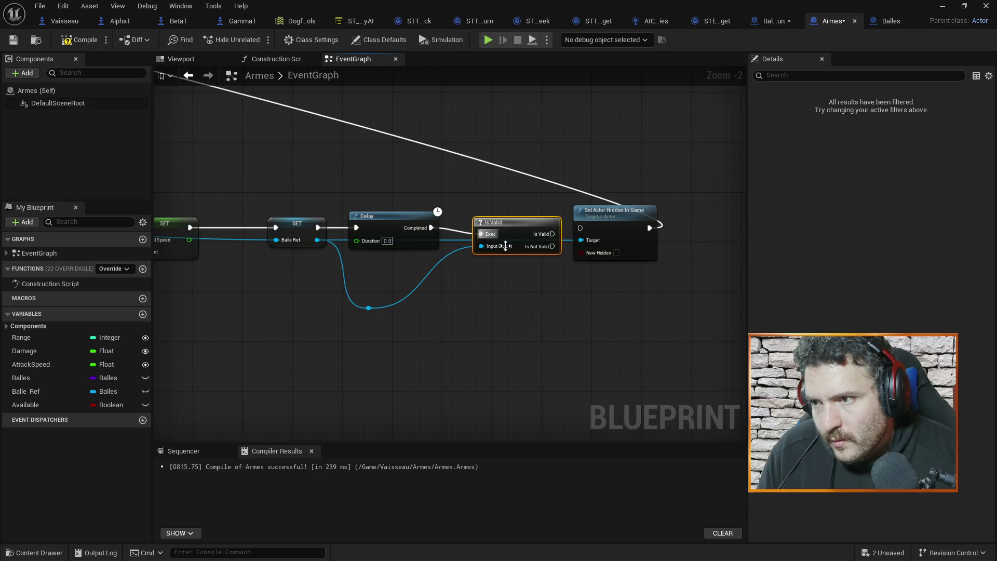
Tidy the Balle Ref wire's bend points and hide the bullet only when Is Valid passes.
click(447, 239)
double_click(451, 239)
mouse_move(456, 237)
mouse_down()
mouse_move(459, 184)
mouse_move(480, 324)
mouse_move(385, 395)
mouse_move(411, 423)
mouse_up()
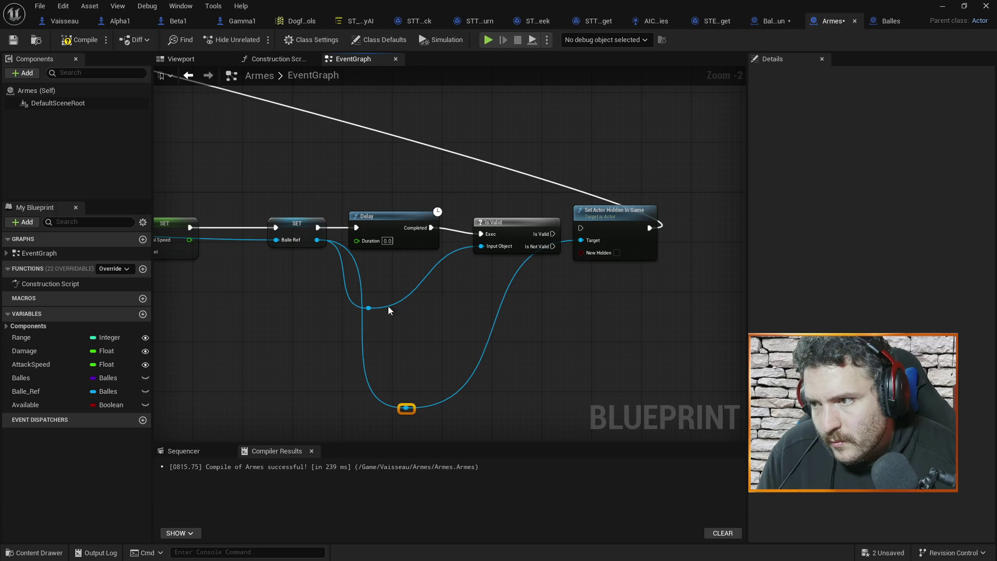
drag(372, 310, 438, 279)
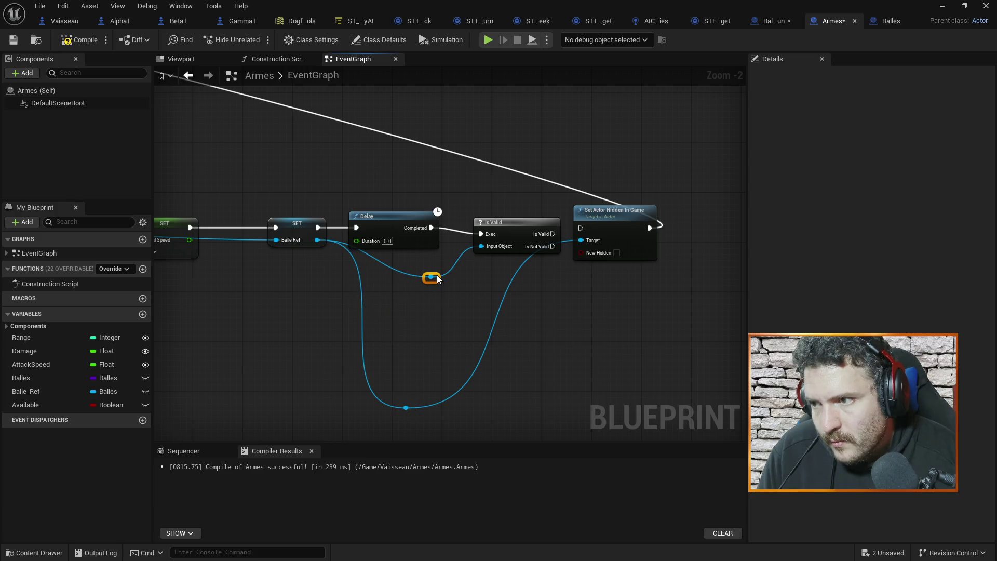
mouse_move(535, 222)
mouse_down()
mouse_move(522, 221)
mouse_move(580, 227)
mouse_up()
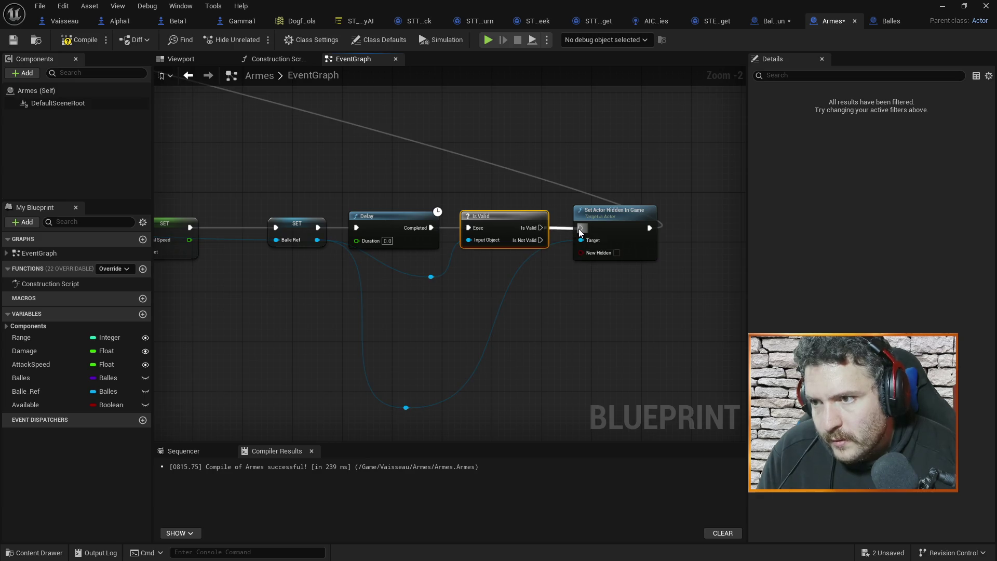
mouse_move(466, 149)
mouse_down()
mouse_move(585, 272)
mouse_move(569, 275)
mouse_move(116, 70)
mouse_move(303, 247)
mouse_move(371, 239)
mouse_up()
right_click(545, 150)
scroll(540, 161, up, 1)
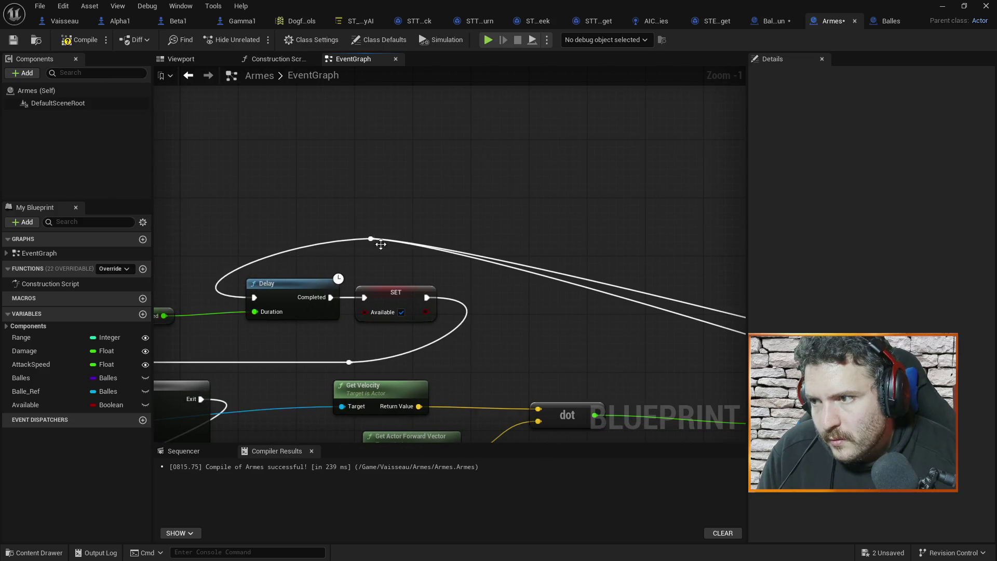
Move the stray bend point aside and route the execution wire above the nodes.
drag(640, 234, 319, 163)
mouse_move(377, 239)
mouse_down()
mouse_move(758, 254)
mouse_move(748, 255)
mouse_up()
double_click(486, 269)
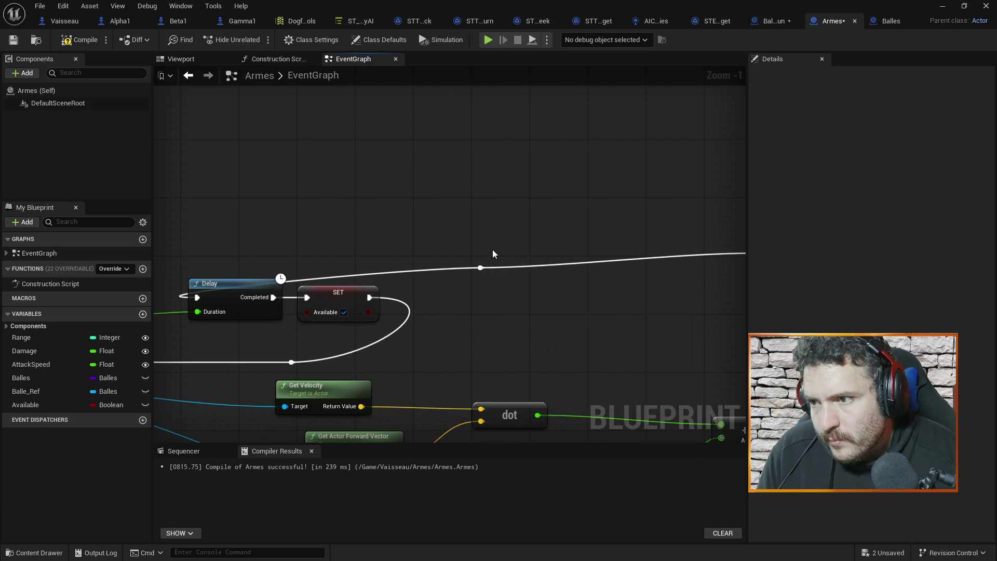
mouse_move(485, 268)
mouse_down()
mouse_move(388, 224)
mouse_move(355, 225)
mouse_up()
Recompile the Armes blueprint, bringing the Message Log back up.
click(338, 293)
mouse_move(616, 315)
mouse_down()
mouse_move(379, 256)
mouse_move(412, 193)
mouse_move(404, 187)
mouse_move(570, 156)
mouse_up()
scroll(627, 301, down, 5)
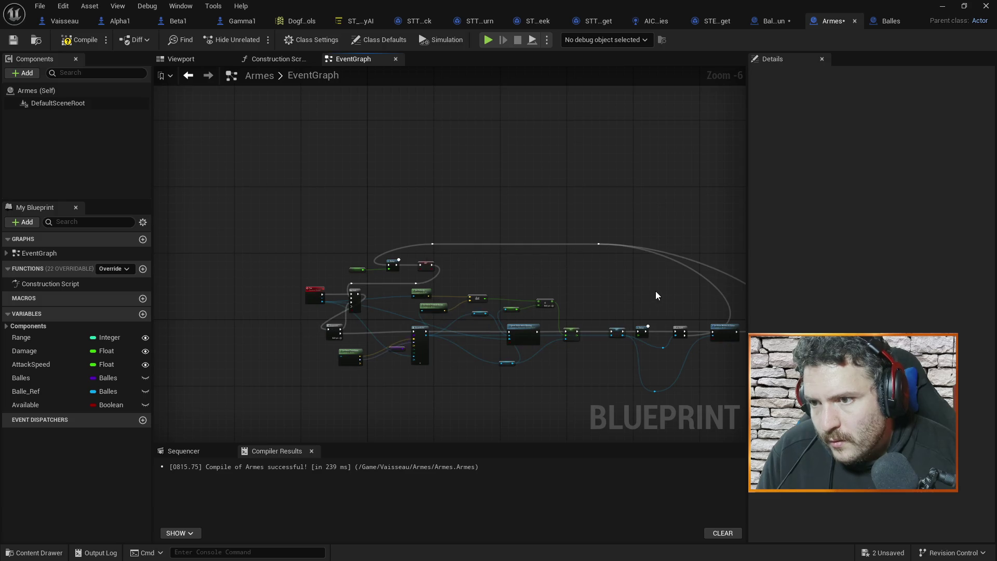
scroll(624, 269, up, 2)
click(75, 39)
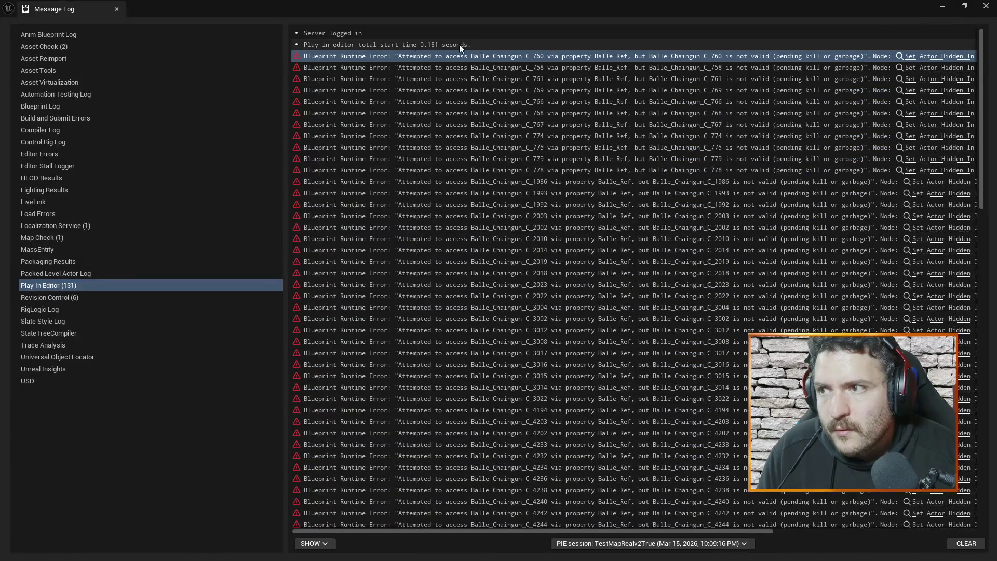
Close the Message Log and run a brief Play In Editor test of TestMapRealv2True.
click(985, 6)
click(257, 40)
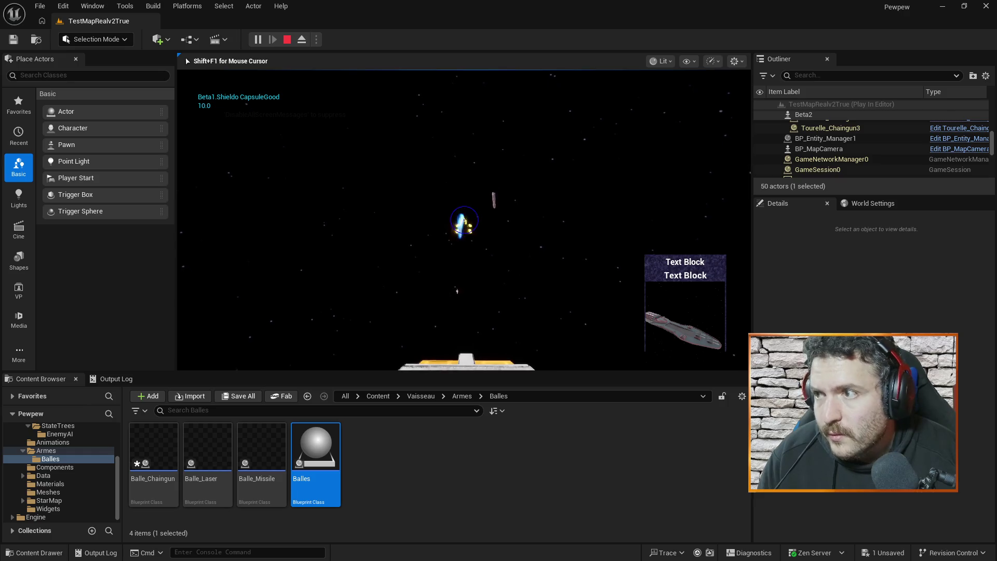
key(Escape)
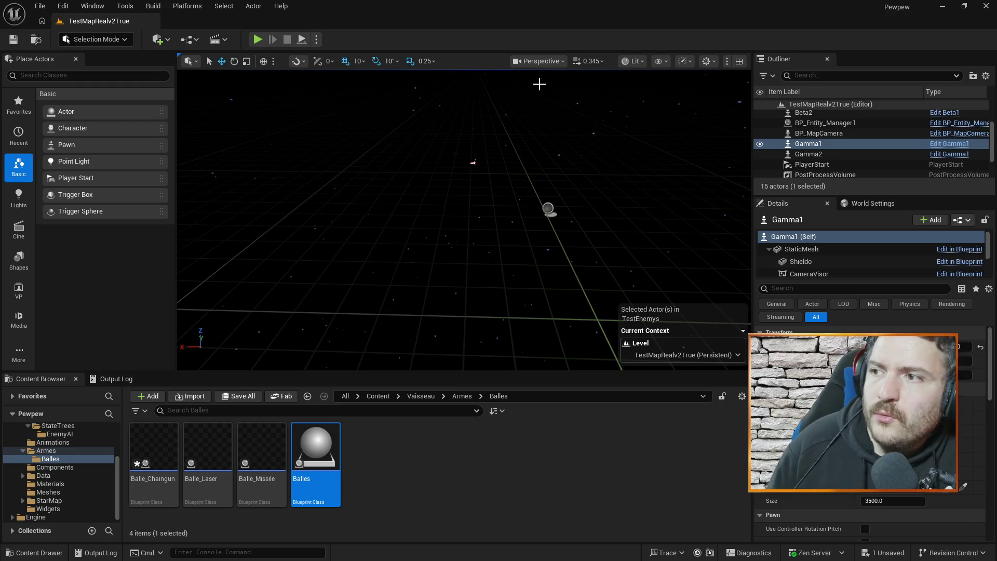
Delete the Beta1 and Beta2 ships from the level via the Outliner.
scroll(842, 156, up, 3)
click(823, 152)
click(826, 162)
click(820, 153)
scroll(820, 153, down, 1)
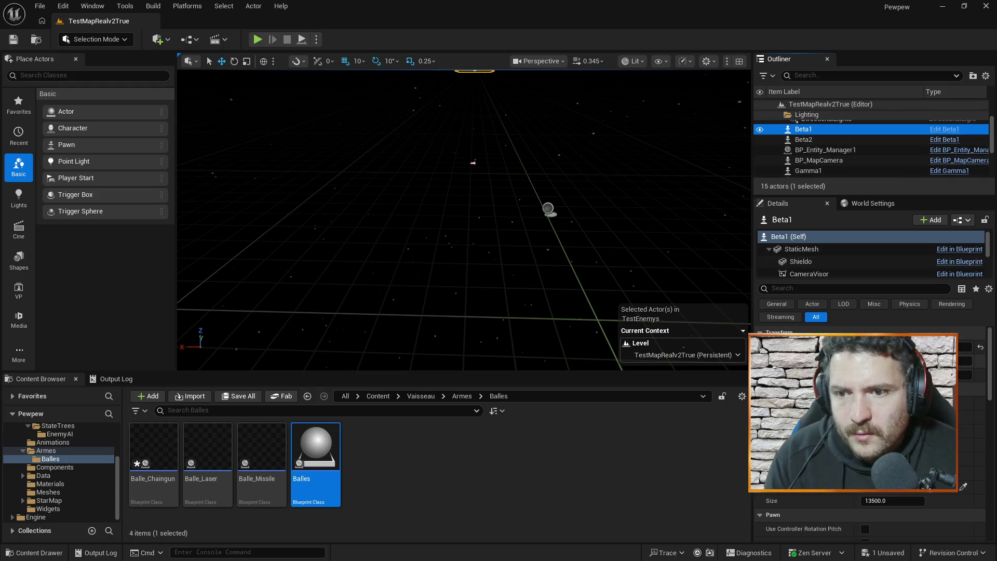
click(813, 140)
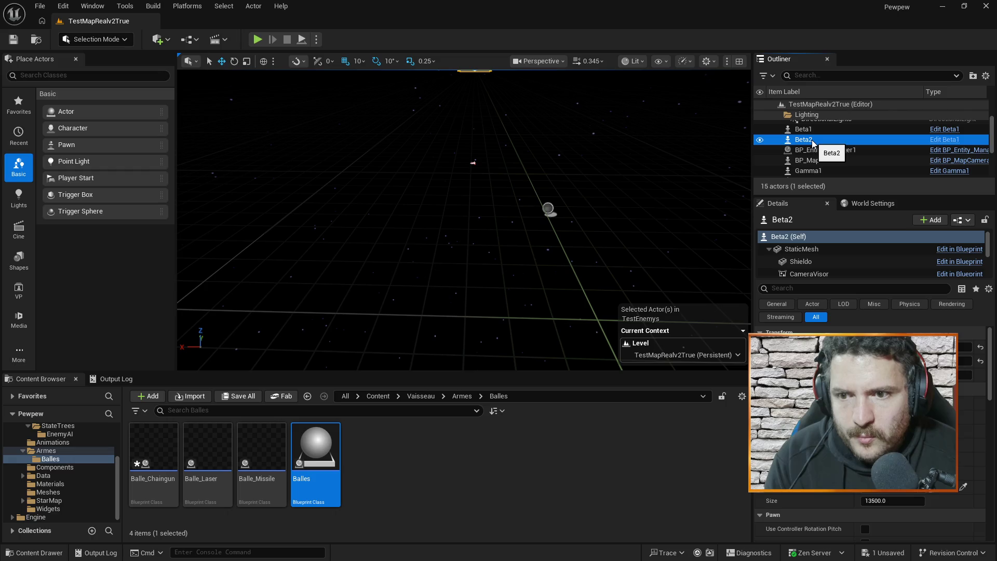
click(808, 130)
click(811, 139)
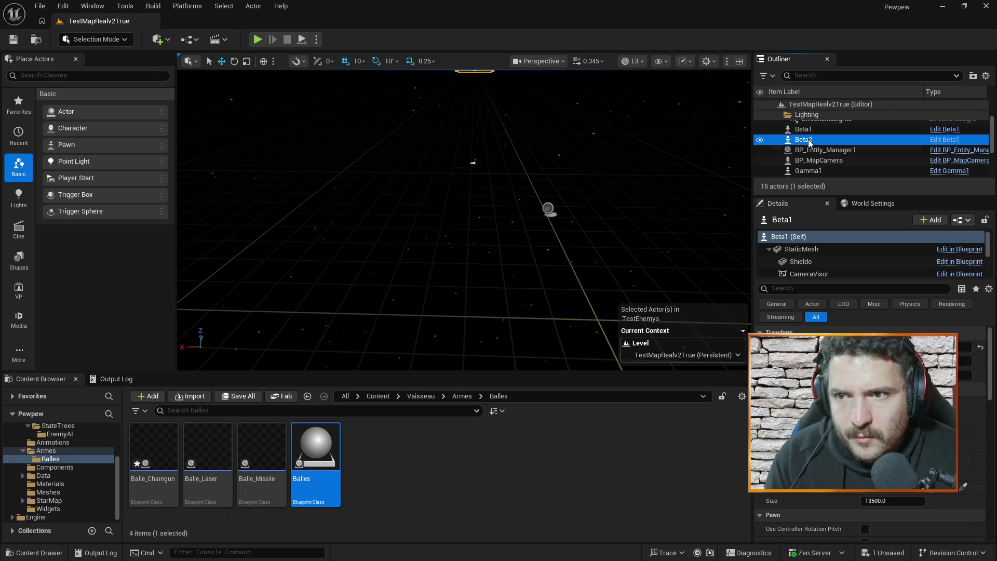
key(Delete)
click(810, 130)
key(Delete)
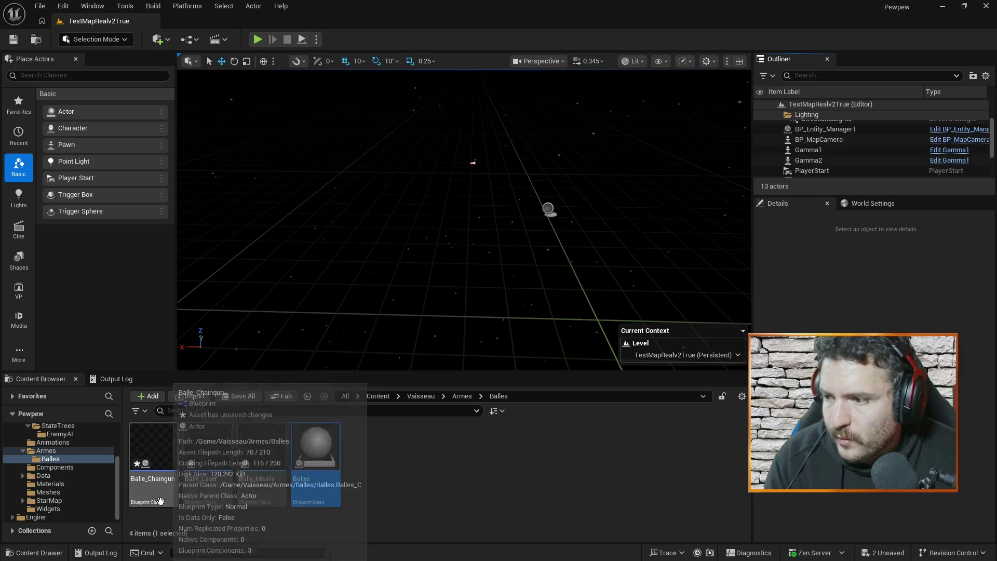
Show the Vaisseau folder's contents in the Content Browser.
scroll(61, 438, up, 1)
scroll(60, 439, up, 1)
click(52, 442)
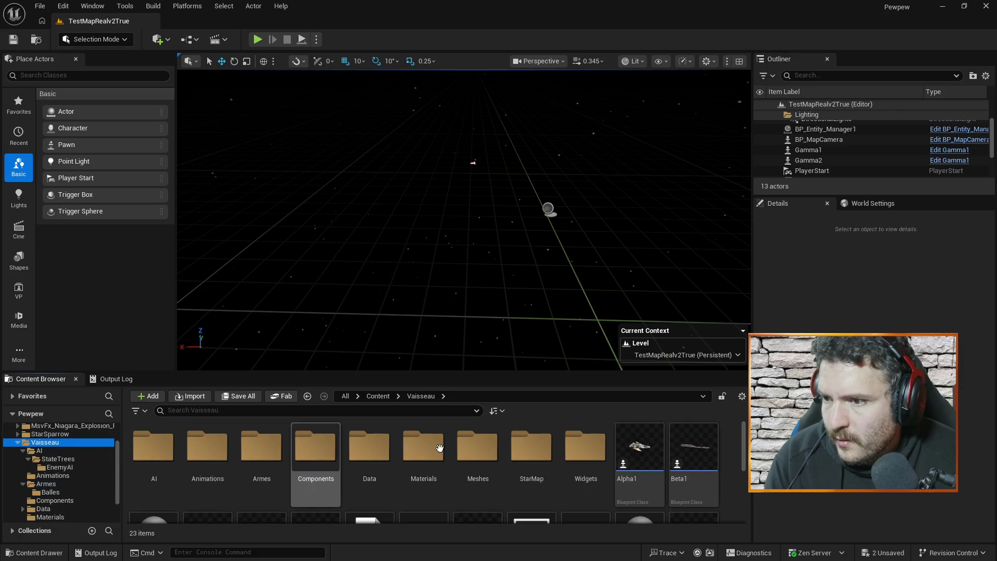
Place an Alpha ship, frame Alpha1 and Alpha2 in the viewport, and save the level.
drag(616, 357, 620, 345)
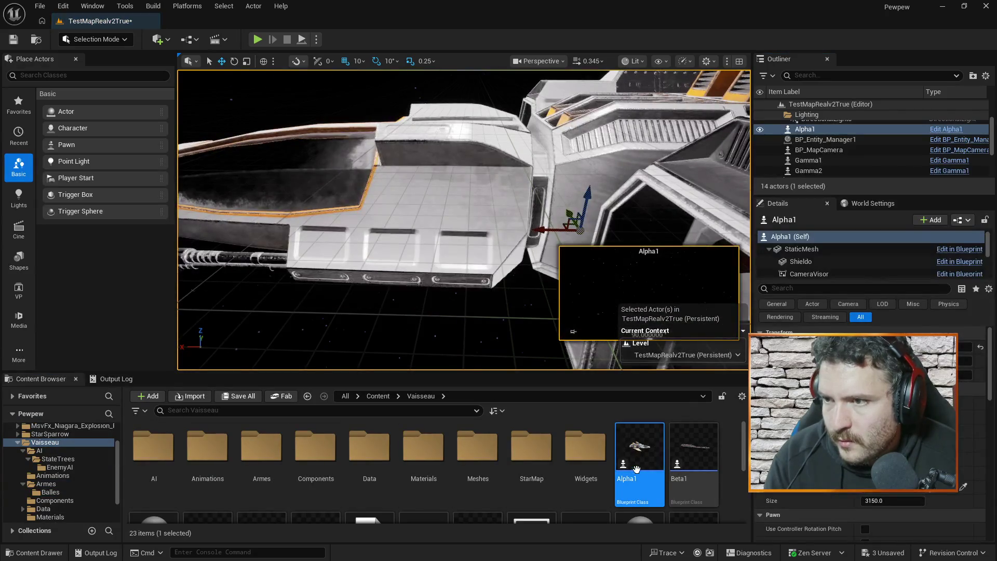
click(842, 129)
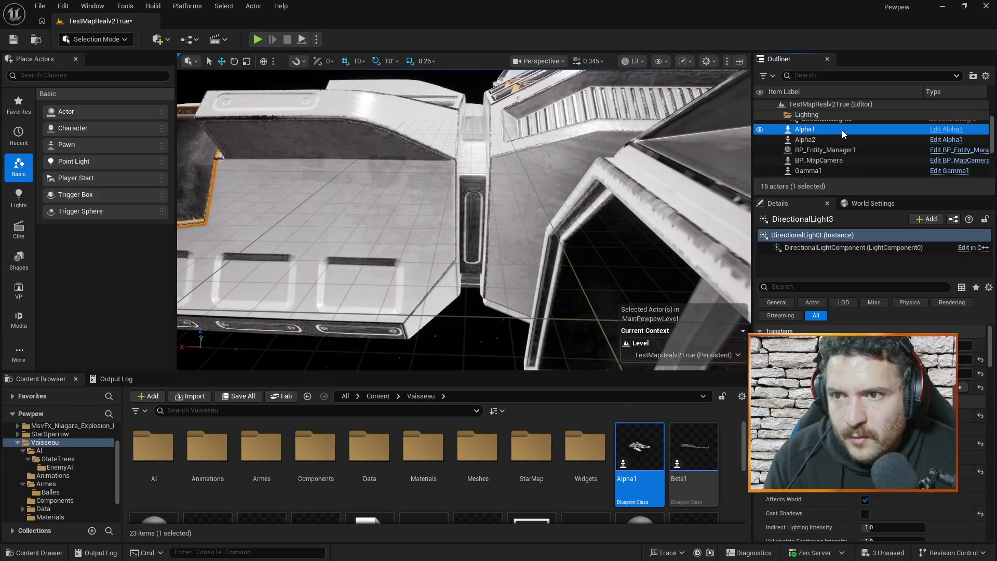
key(f)
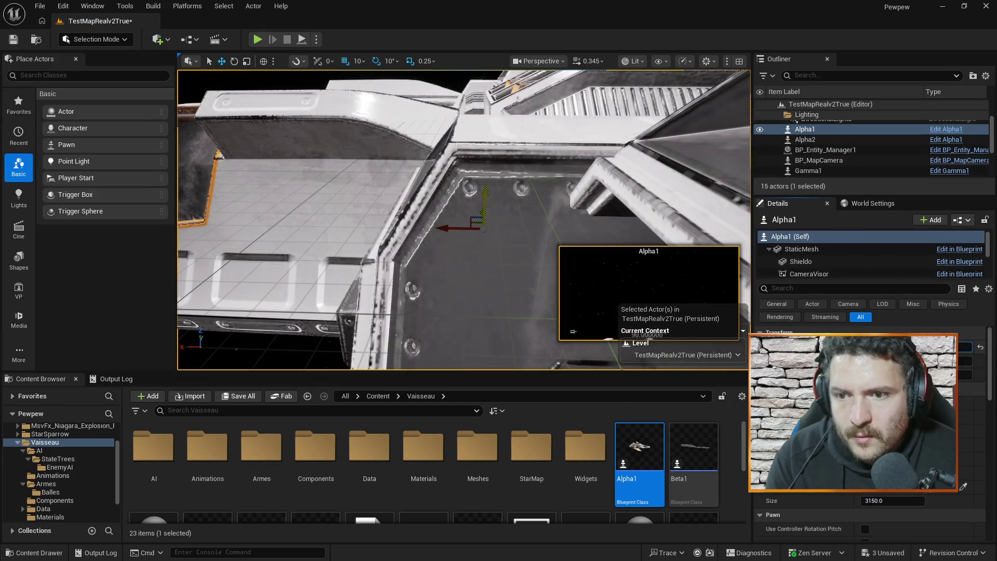
key(f)
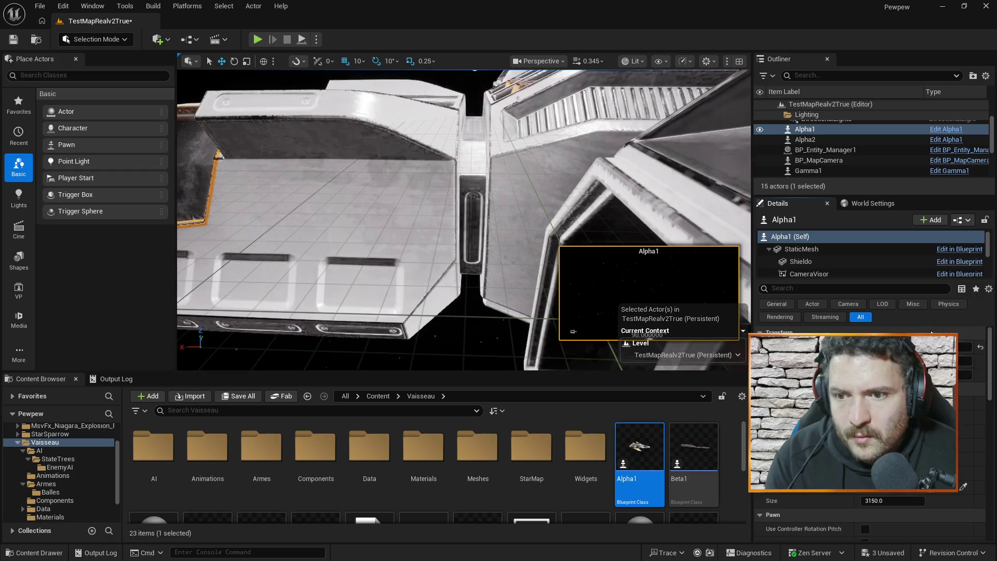
click(825, 140)
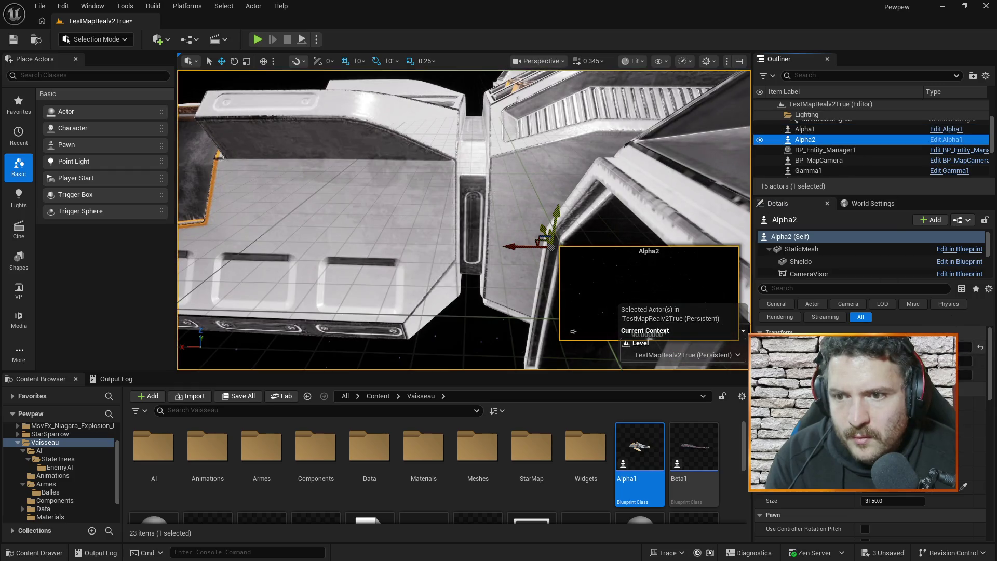
key(f)
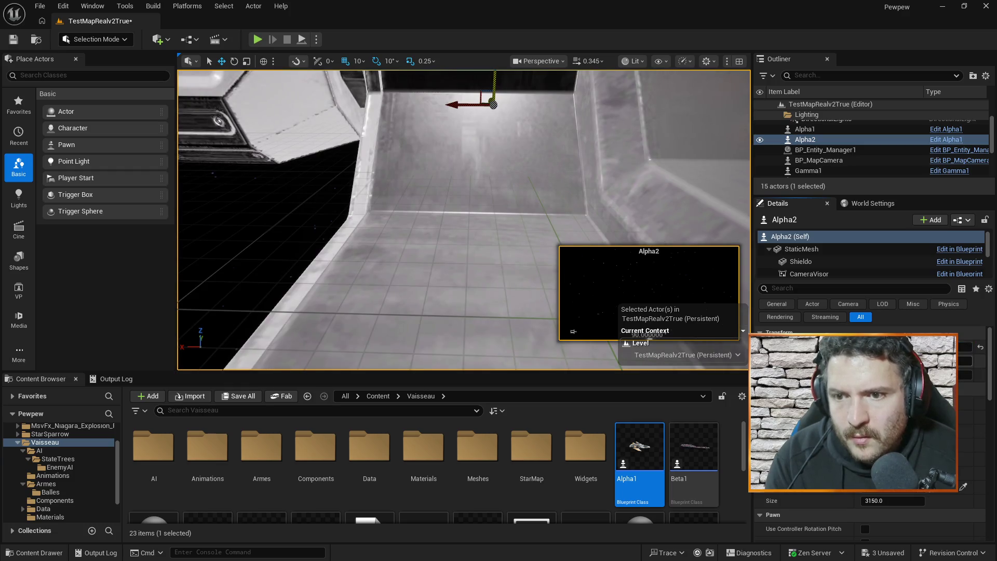
key(f)
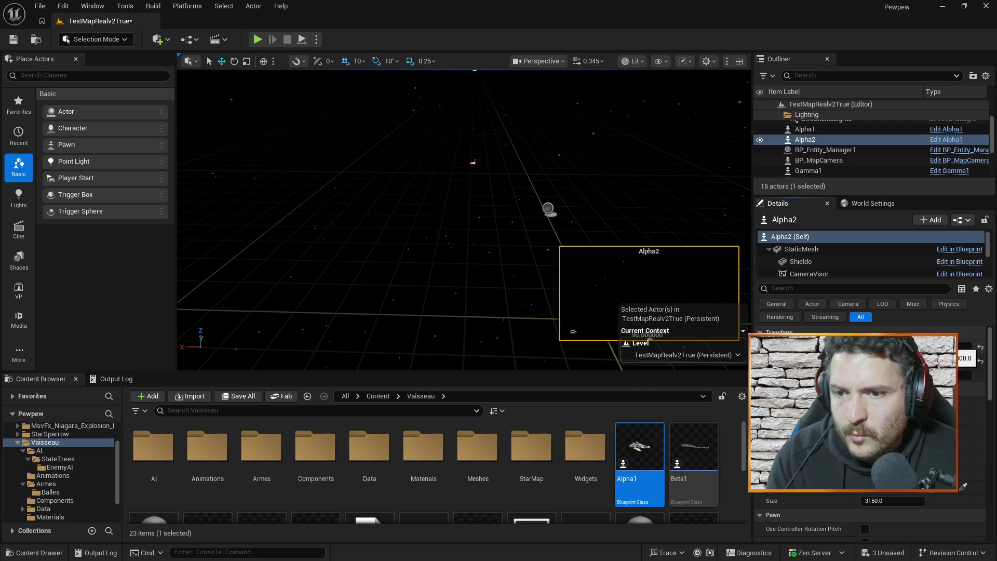
click(635, 186)
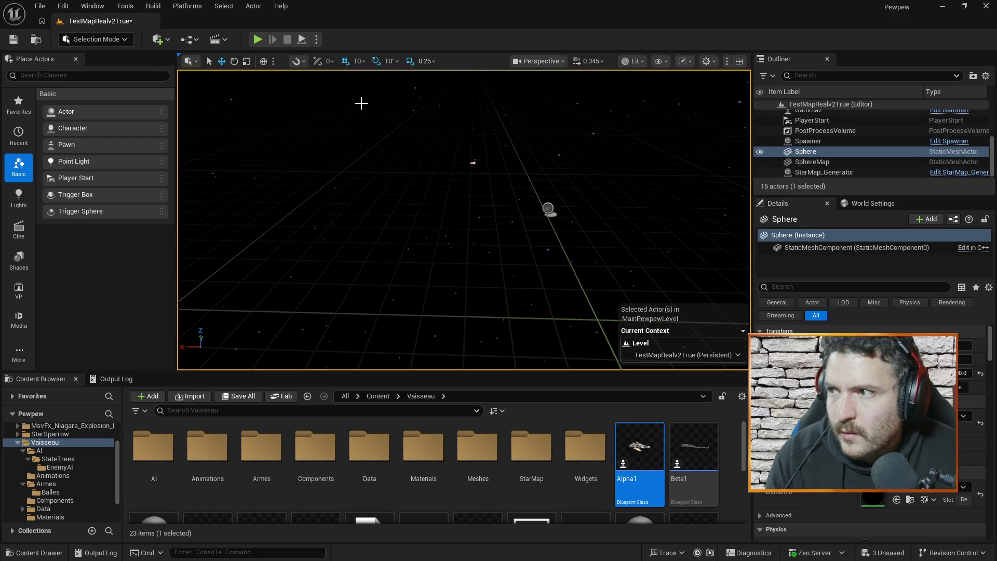
key(ctrl+s)
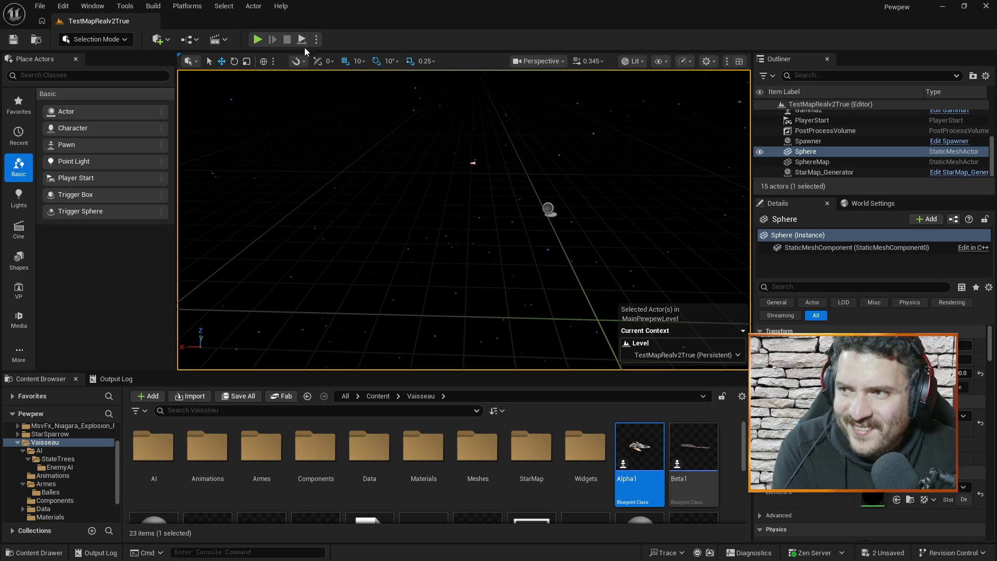
Inspect the AC_Faction component on Alpha1 and Gamma1.
scroll(816, 151, up, 5)
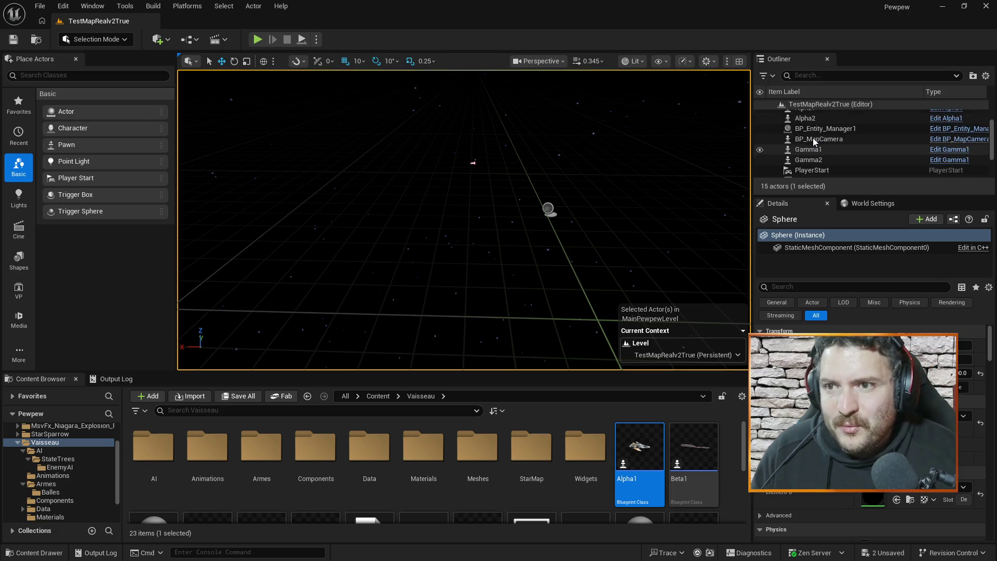
click(817, 136)
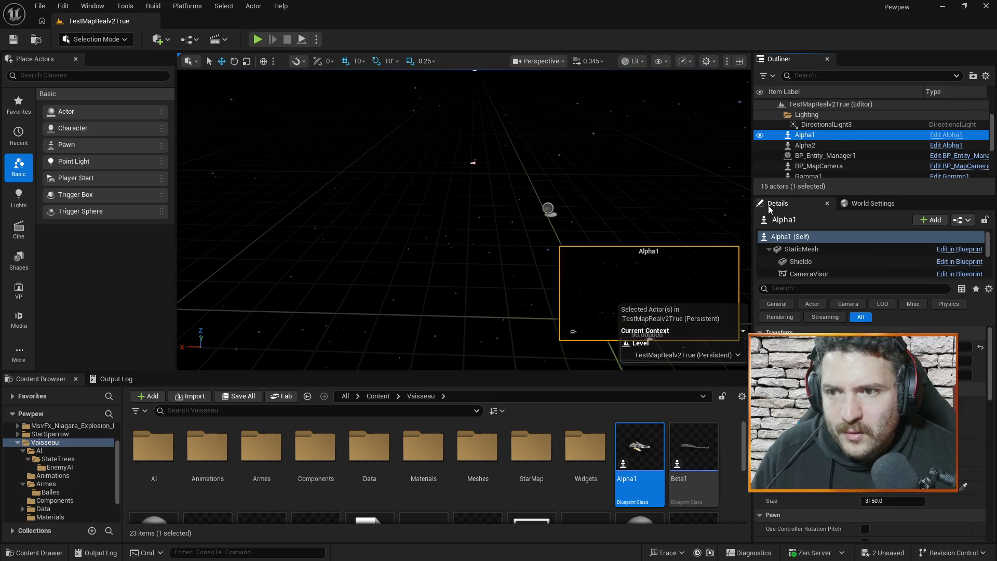
scroll(846, 258, down, 3)
scroll(812, 250, down, 3)
scroll(815, 165, down, 2)
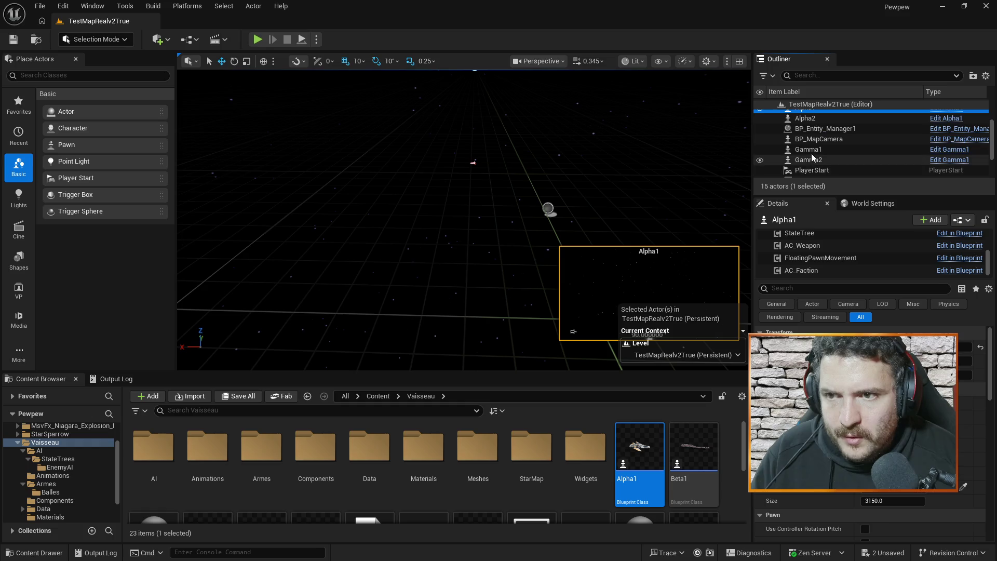
click(813, 150)
click(814, 271)
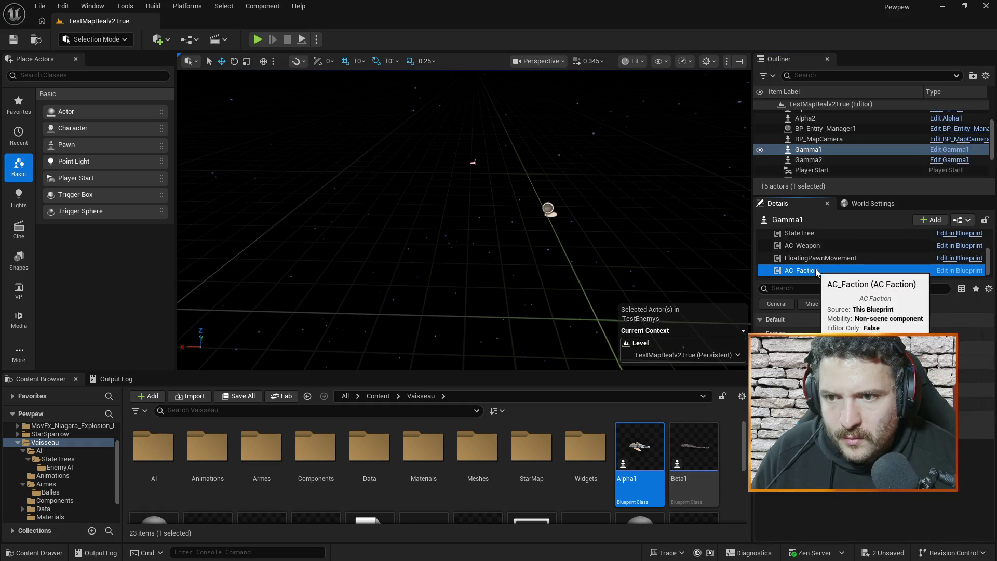
Review Alpha2's and Alpha1's AC_Faction settings, save the level, and start a play test.
click(805, 118)
scroll(814, 259, down, 3)
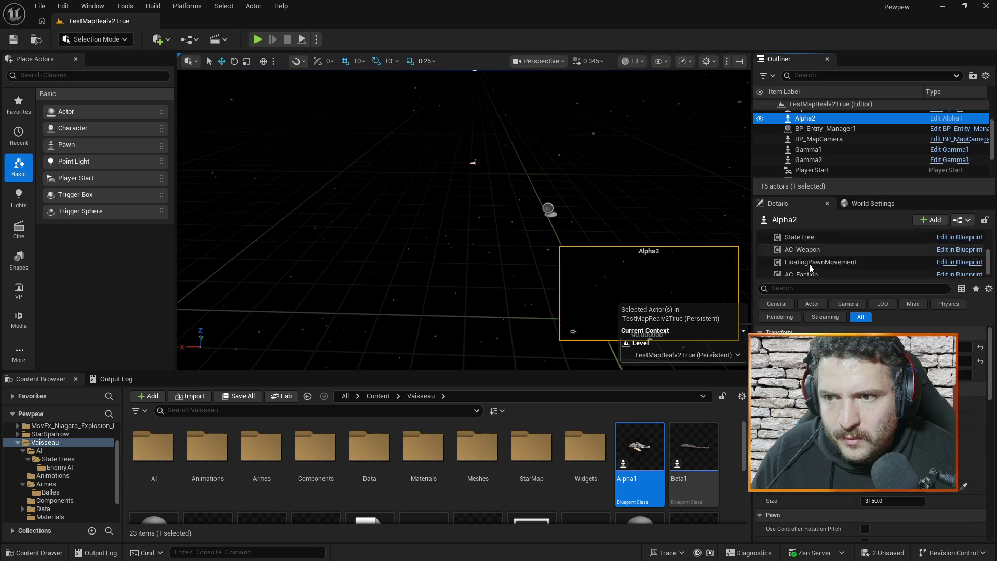
click(815, 271)
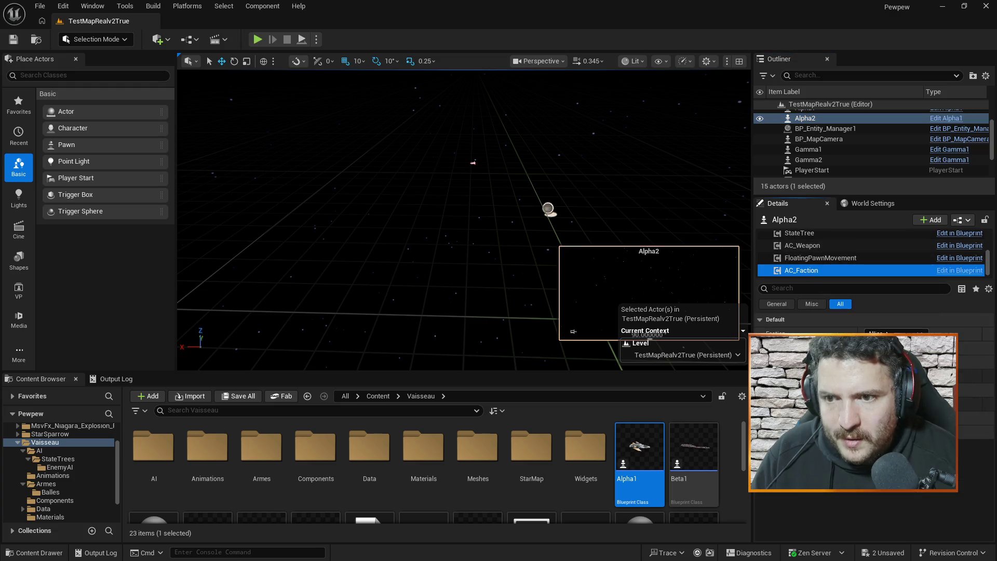
scroll(813, 138, up, 2)
click(813, 136)
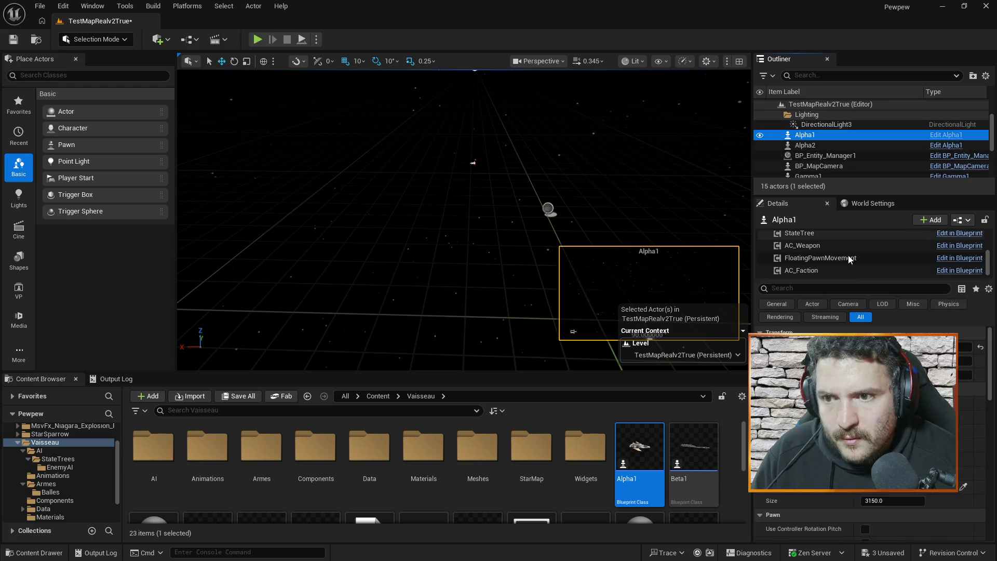
click(814, 271)
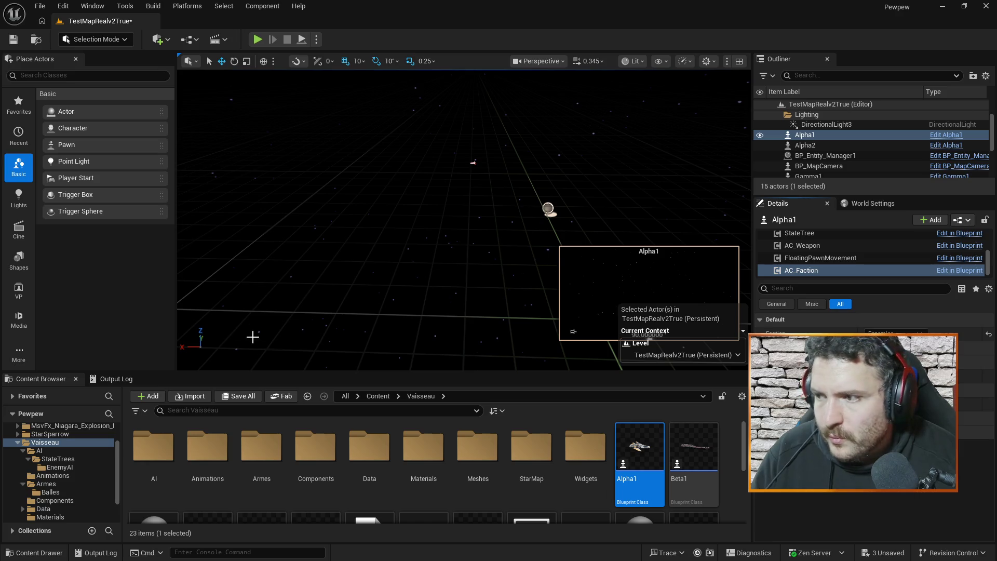
key(ctrl+s)
click(257, 40)
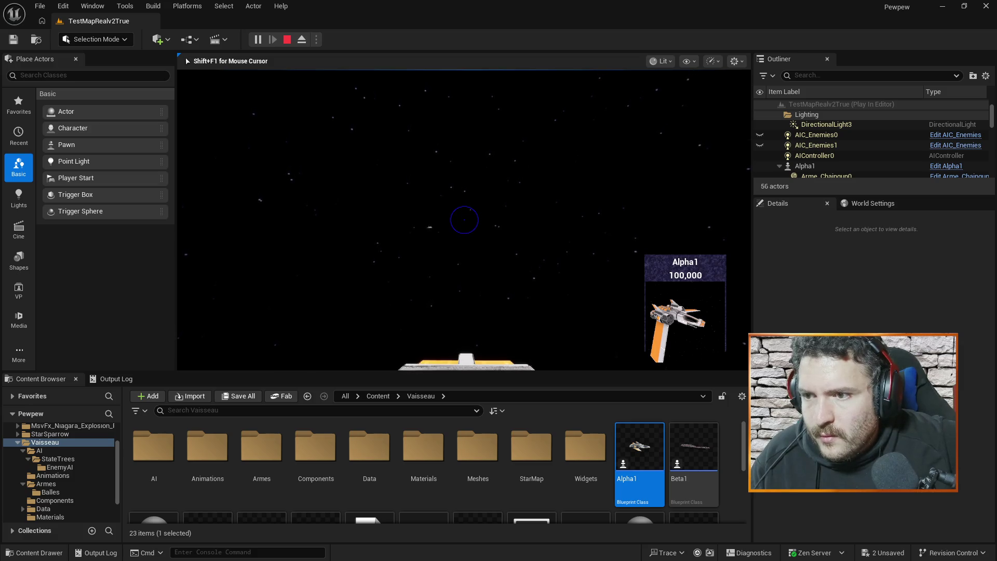
Stop the play test, raise Alpha2's Z location slightly, and play-test again.
key(Escape)
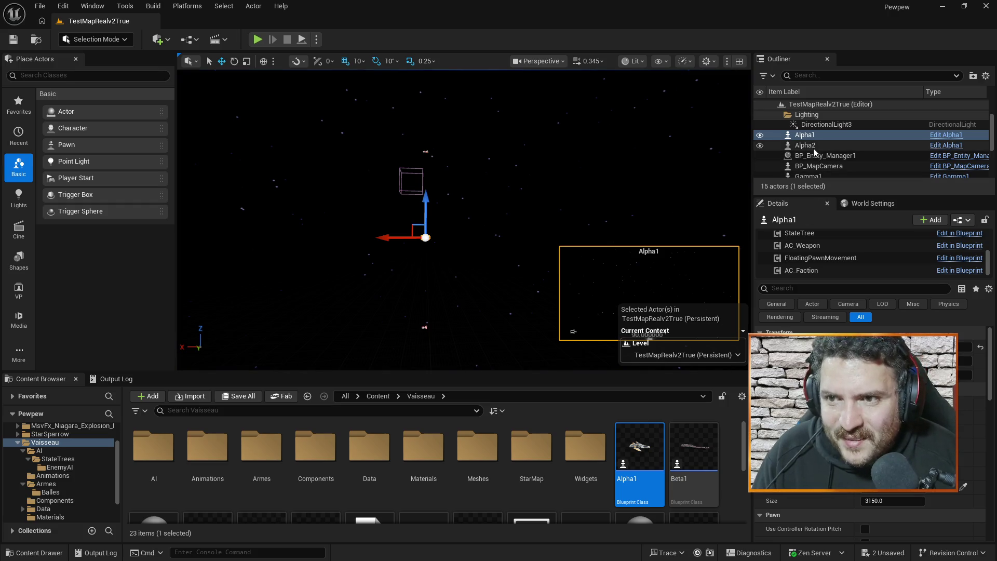
click(813, 145)
click(805, 134)
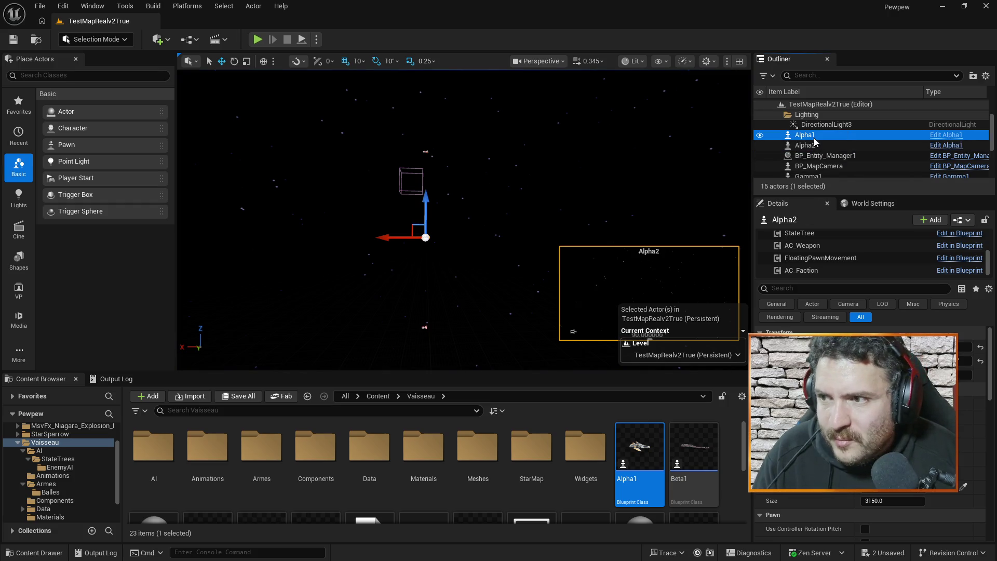
click(813, 146)
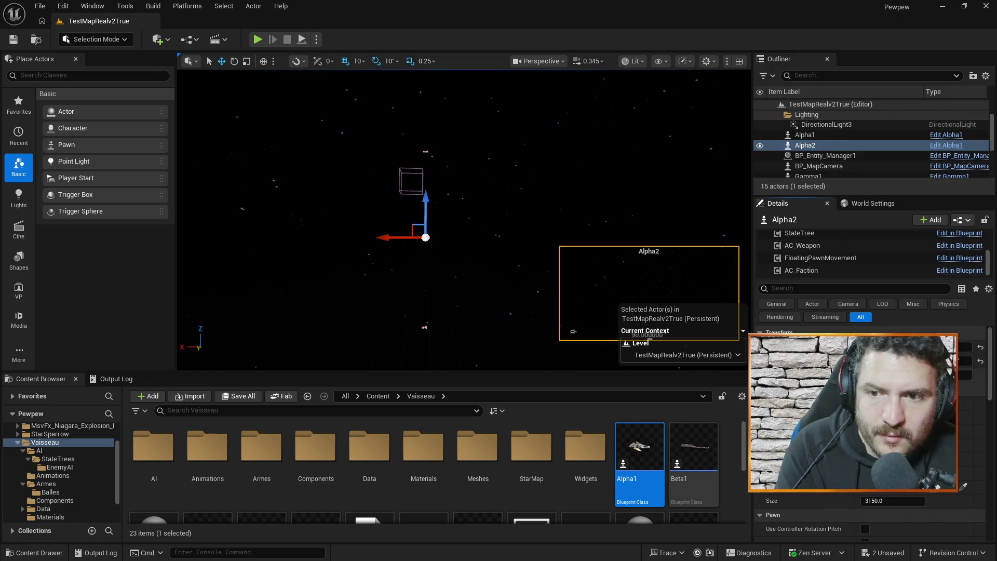
key(Return)
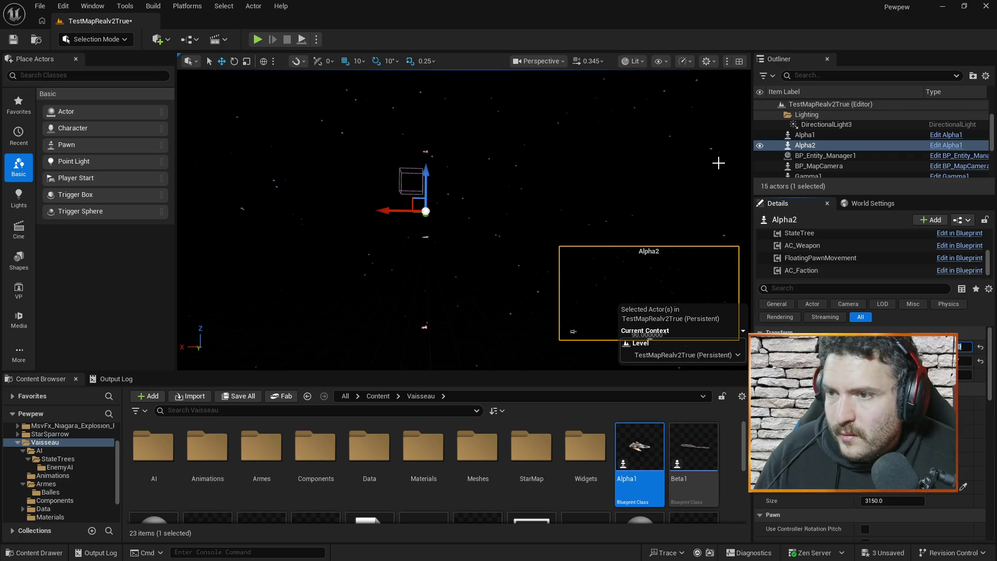
click(254, 46)
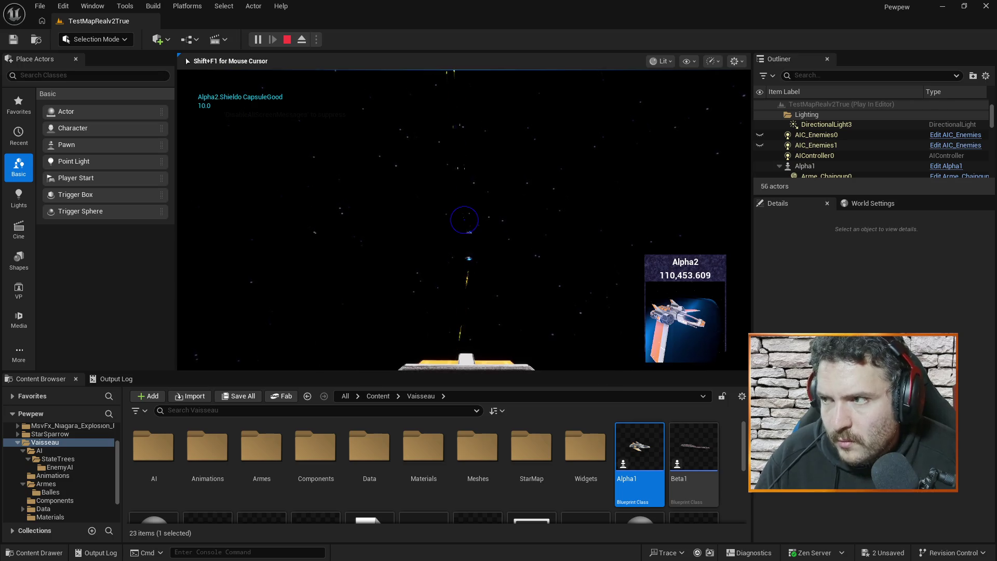
Stop the play test and switch through the Beta1 and Gamma1 tabs to Alpha1.
key(Escape)
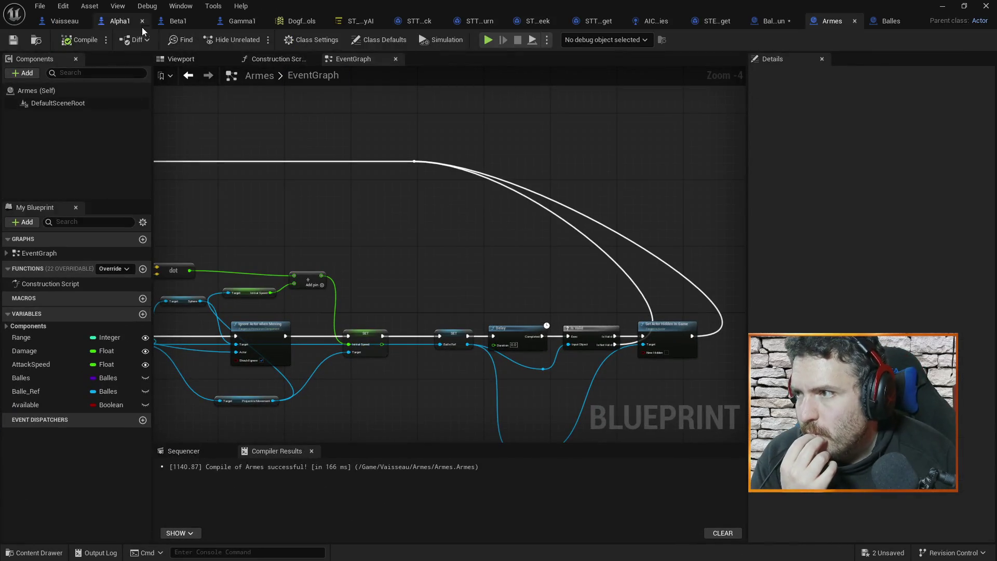
click(176, 25)
click(241, 22)
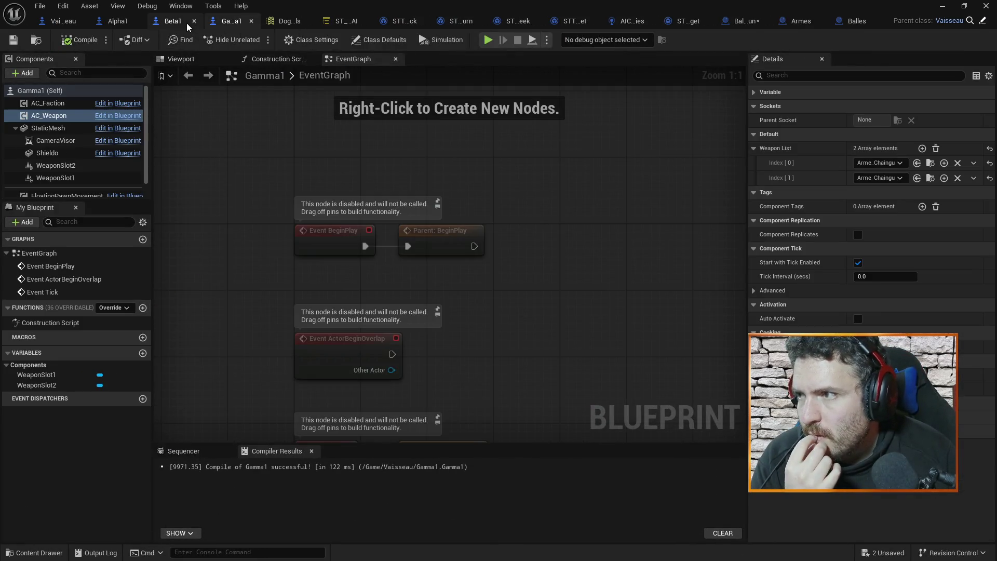
click(124, 20)
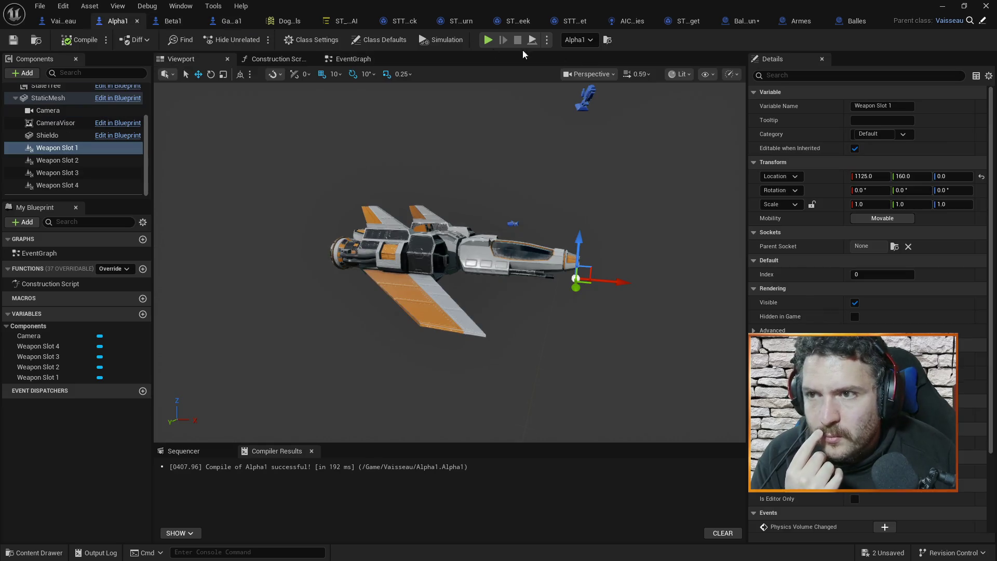
Set Max Max Speed to 25000 in Alpha1's Class Defaults and save.
click(353, 59)
click(229, 21)
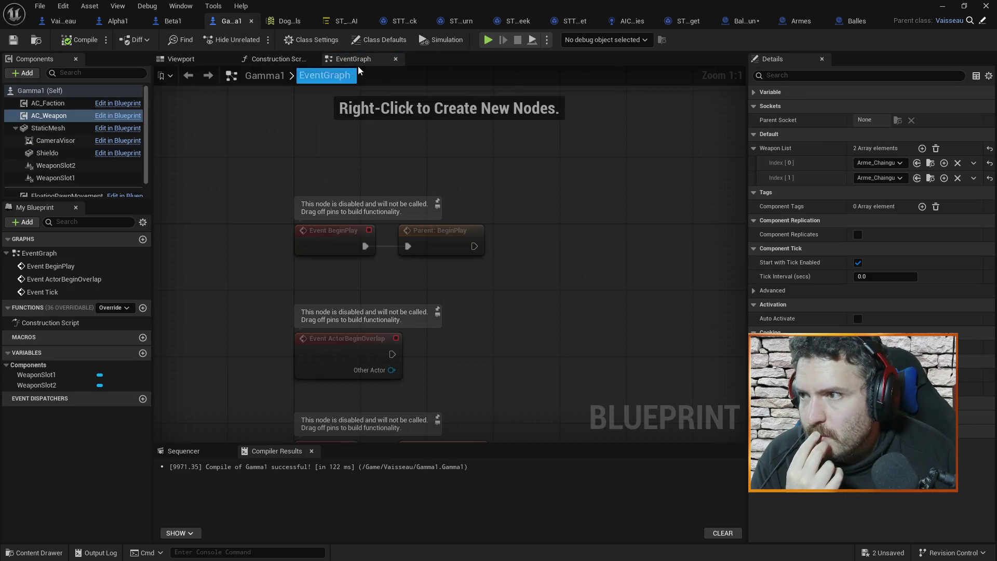
click(173, 21)
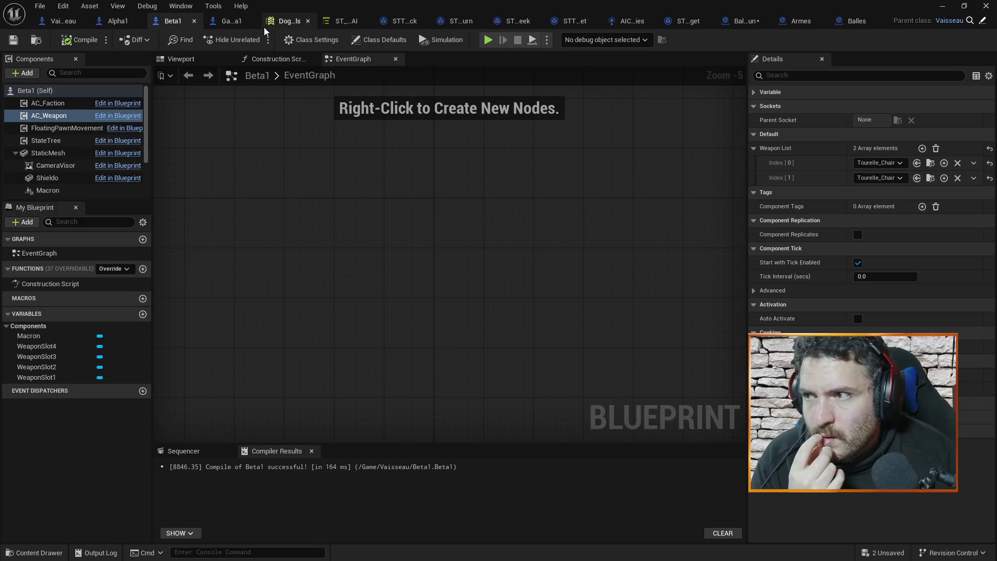
click(231, 22)
click(116, 21)
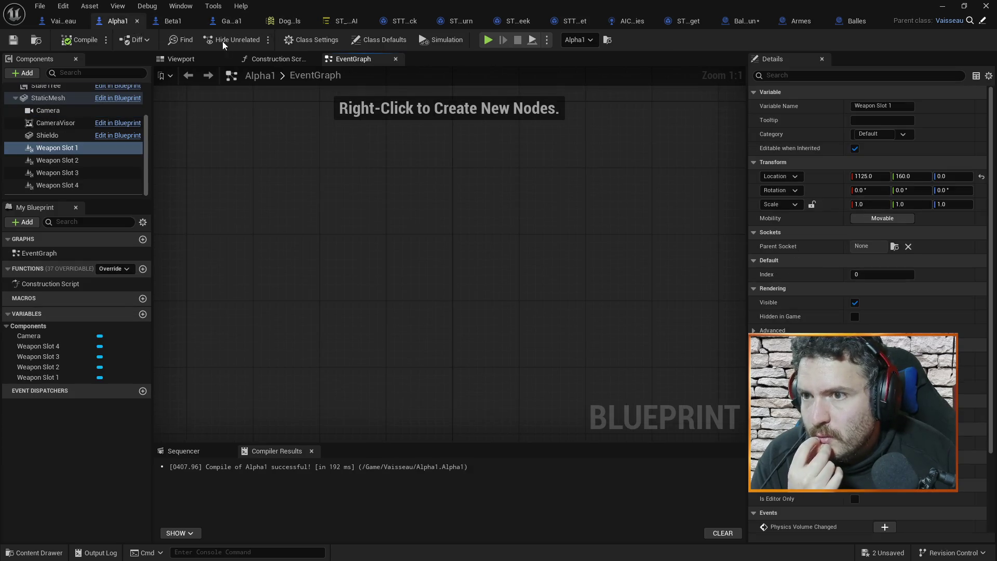
scroll(53, 158, up, 1)
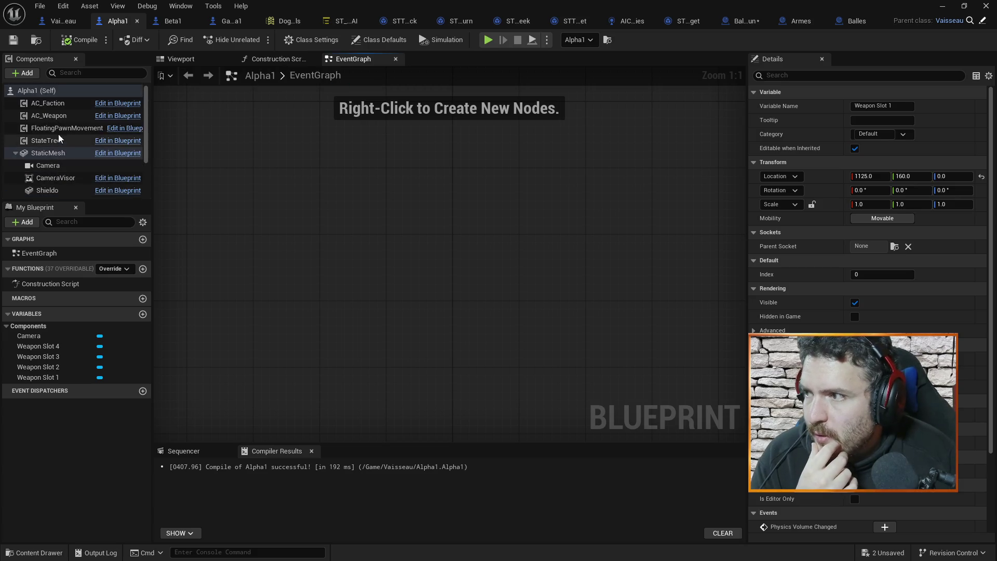
click(55, 90)
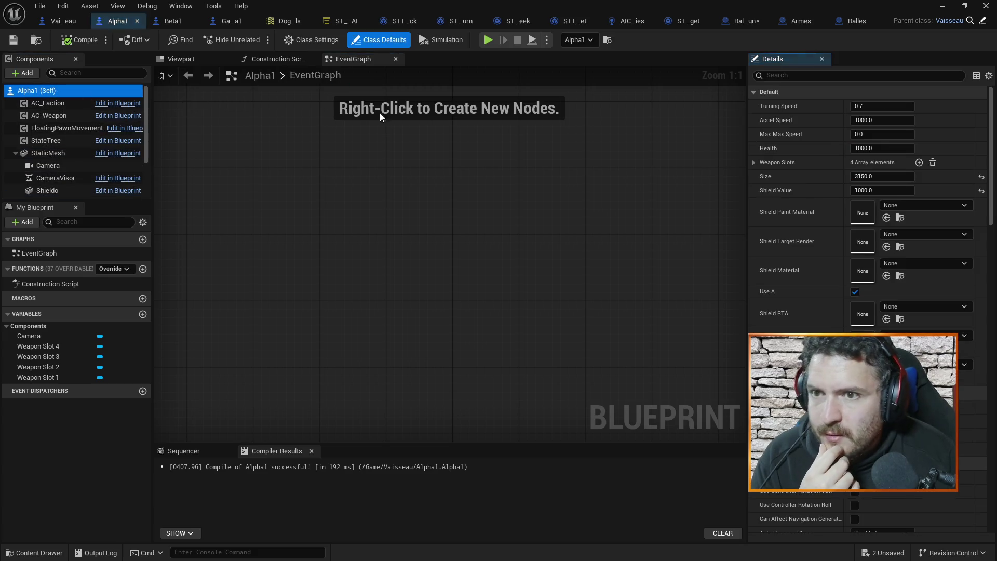
click(880, 134)
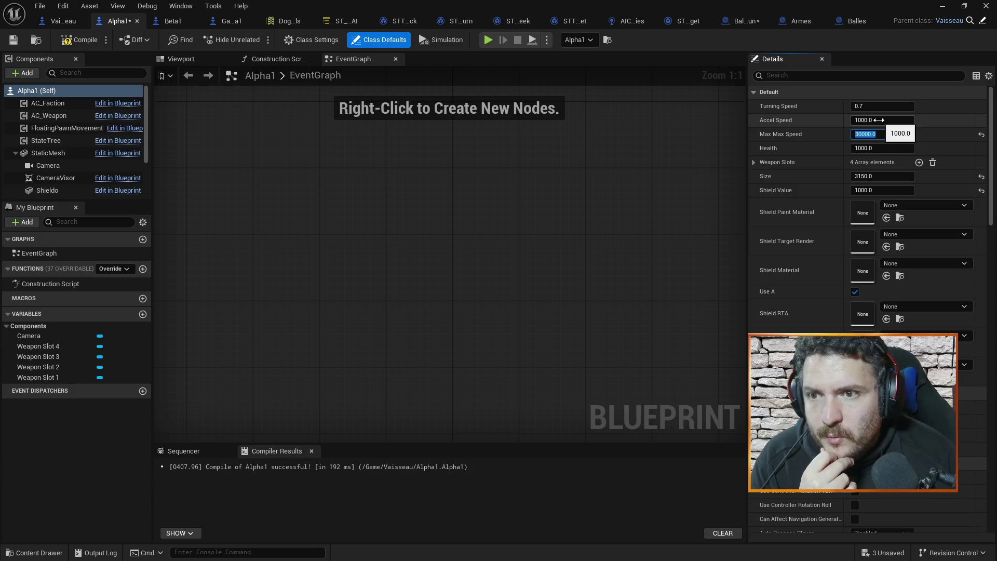
key(ctrl+s)
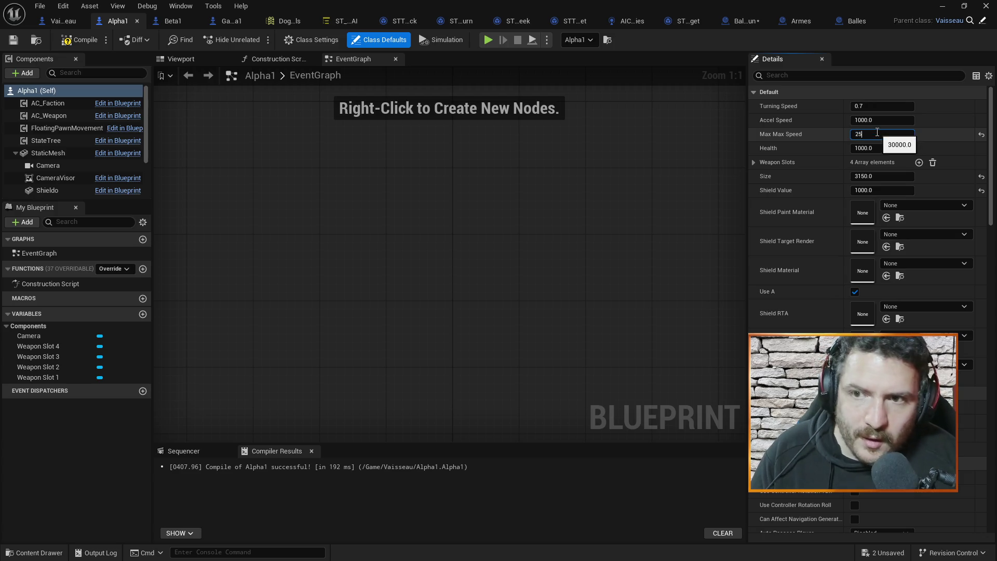
key(ctrl+s)
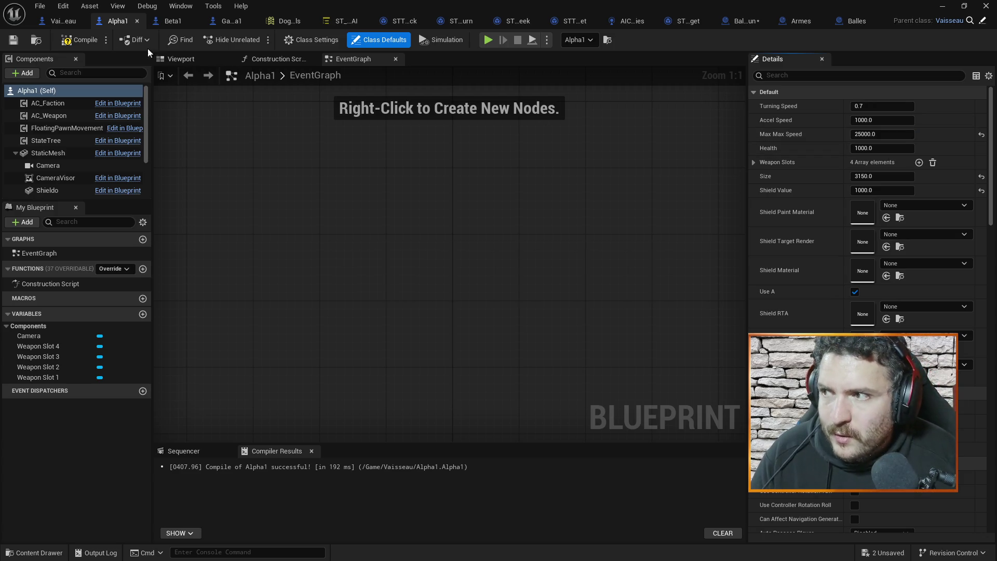
Run a brief play-test of the level with the faster Alphas.
click(942, 6)
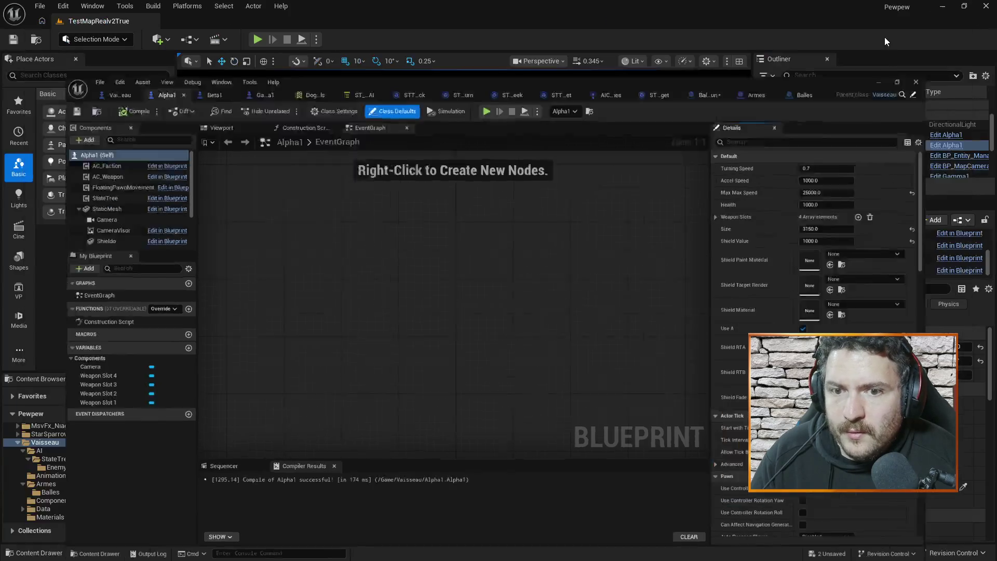
click(256, 39)
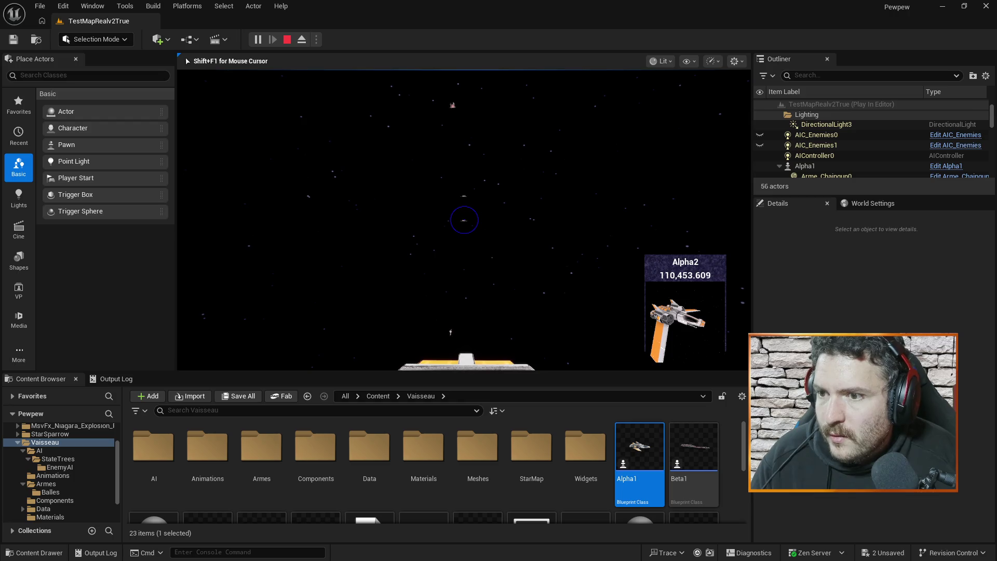
key(Escape)
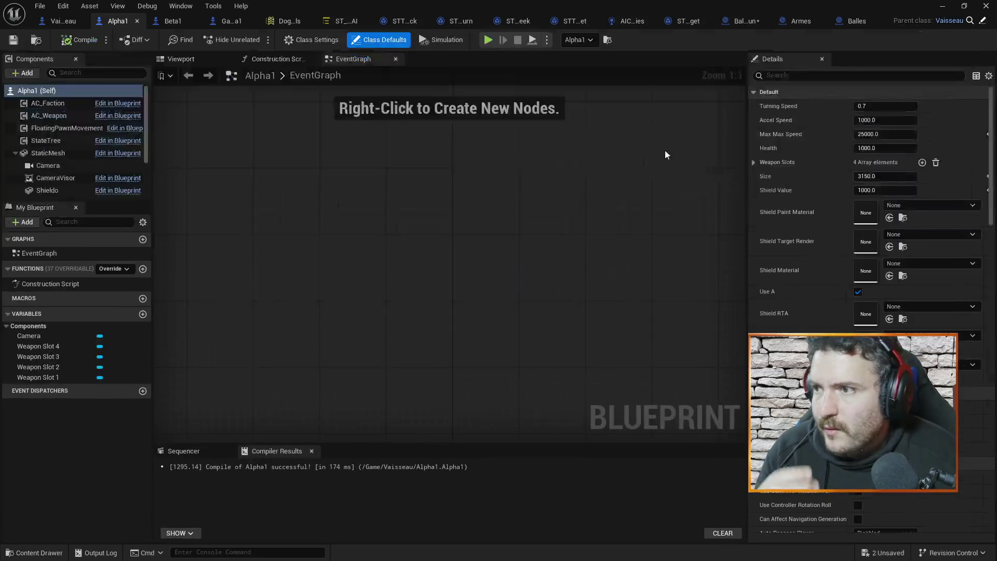
Check the class defaults of the Beta1 and Gamma1 ship blueprints.
click(168, 22)
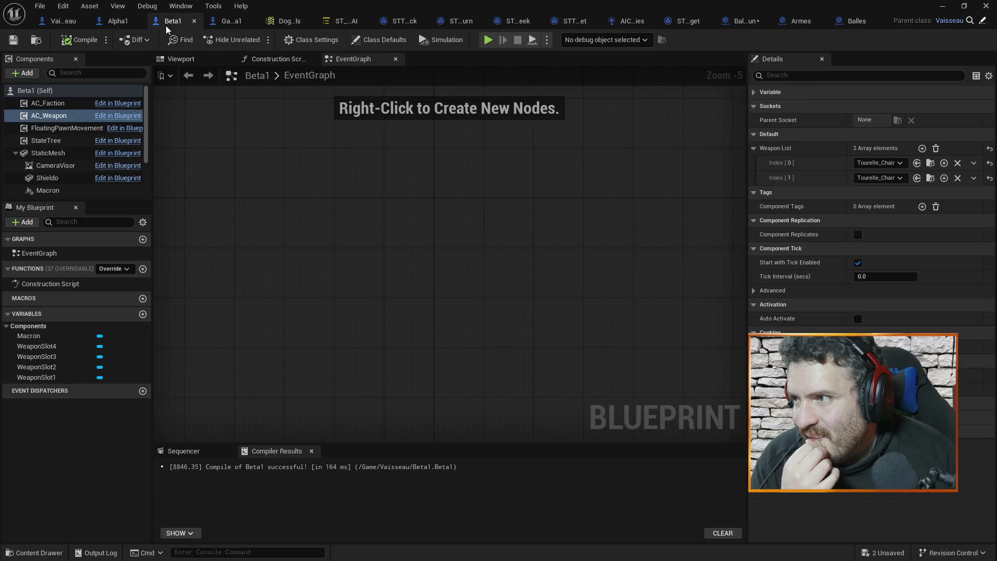
click(69, 92)
click(228, 21)
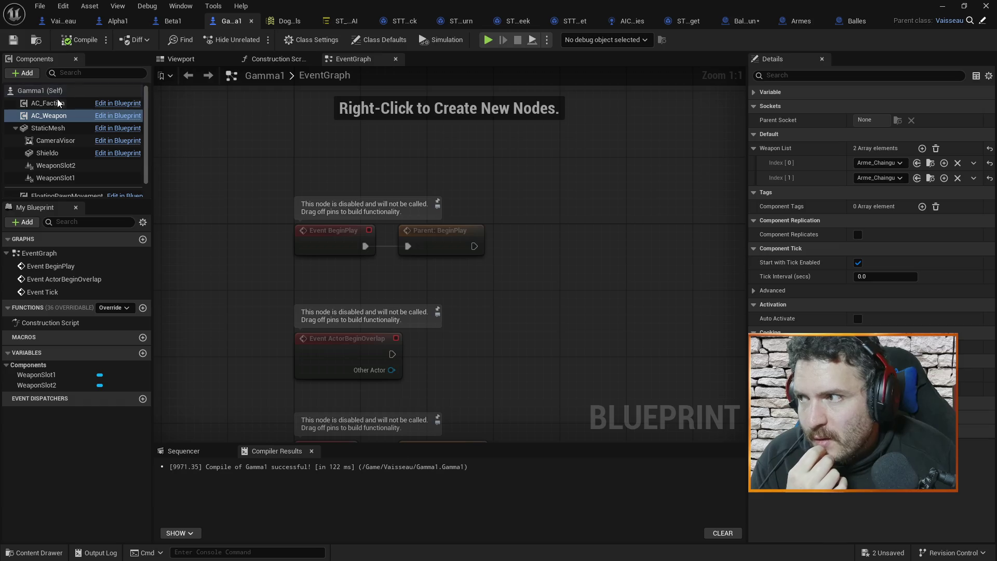
click(54, 92)
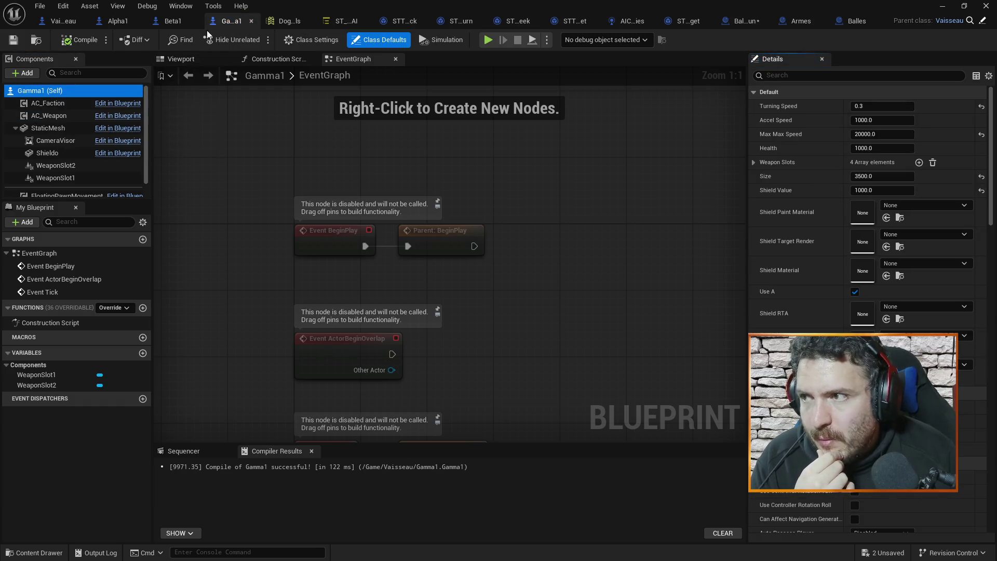
Compare the FloatingPawnMovement settings of the Alpha1 and Gamma1 blueprints.
click(117, 22)
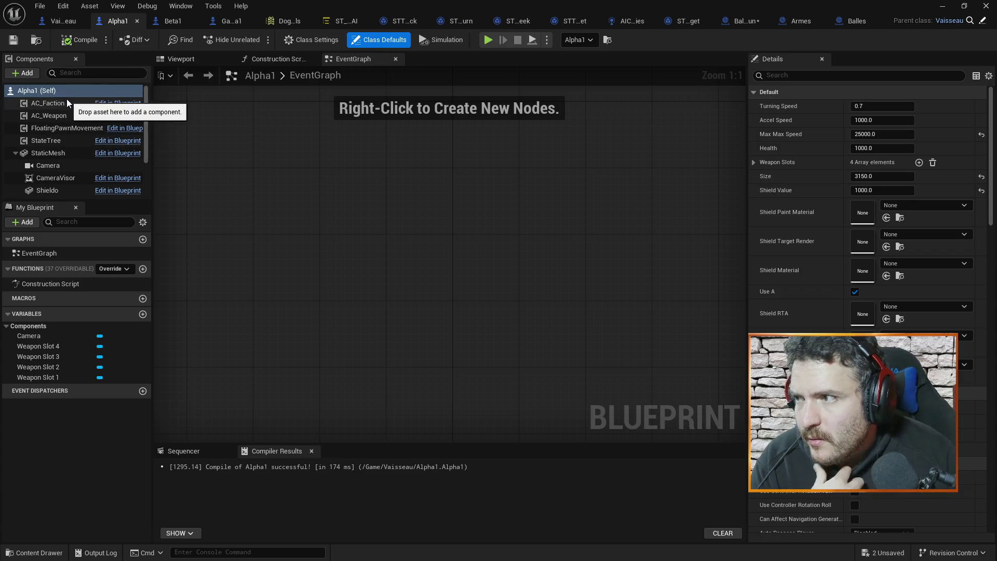
click(67, 125)
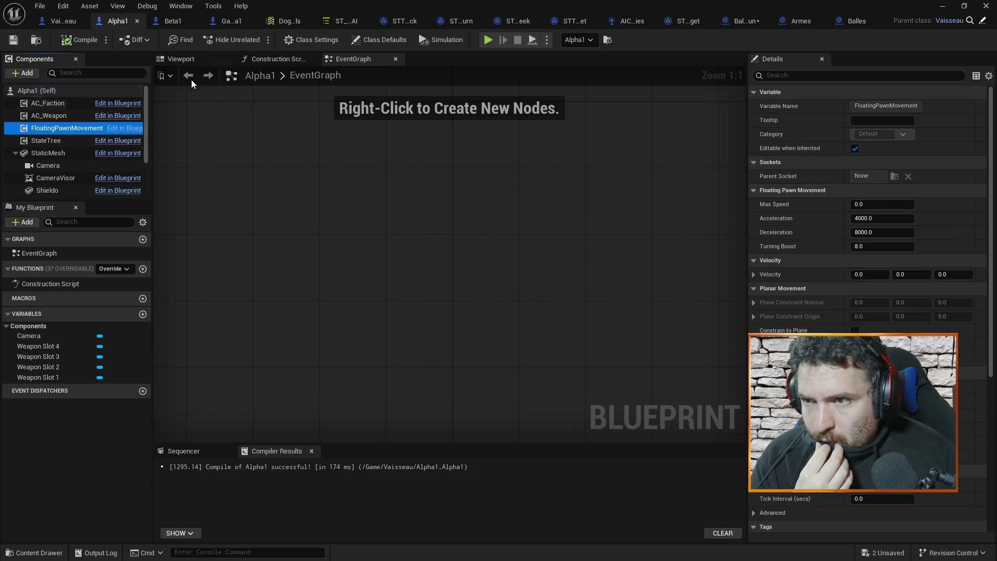
click(224, 21)
scroll(73, 158, down, 1)
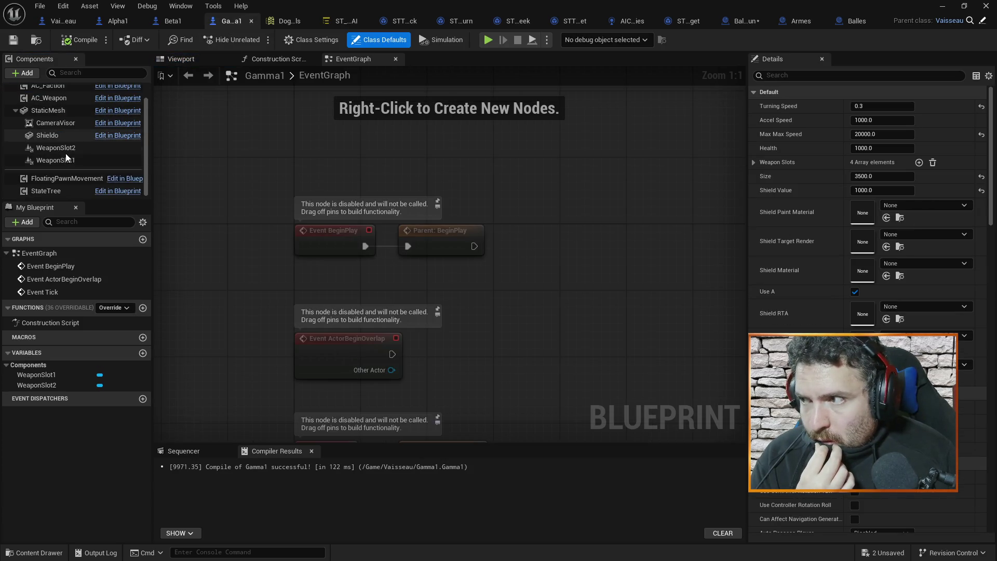
click(64, 178)
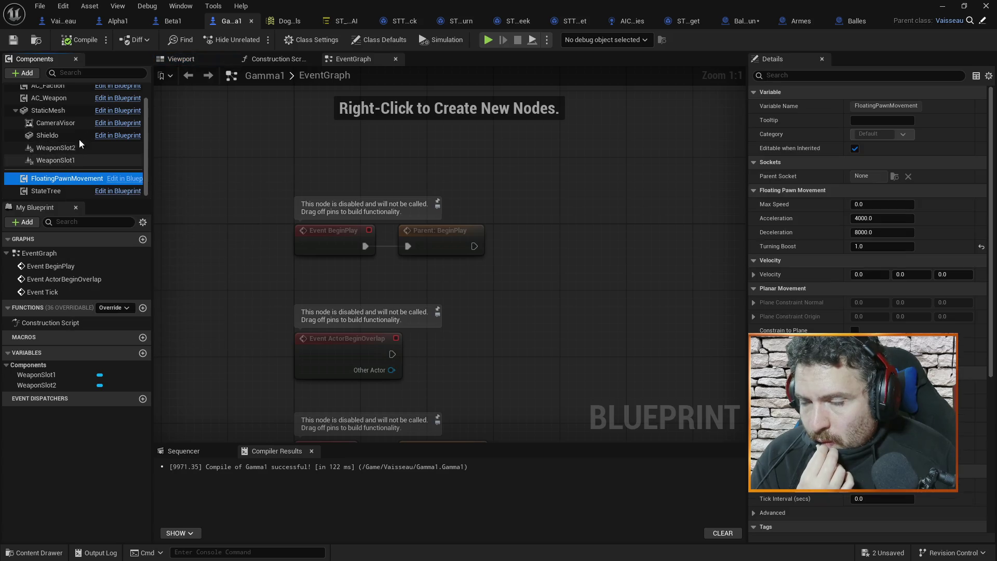
View the Alpha1 ship model in 3D, then show Alpha1's class defaults.
click(118, 21)
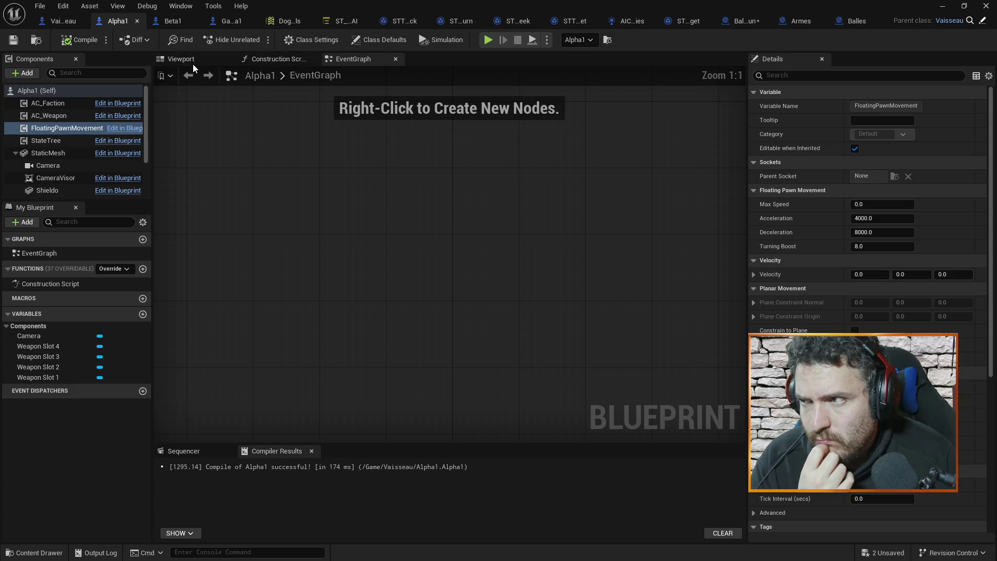
click(195, 63)
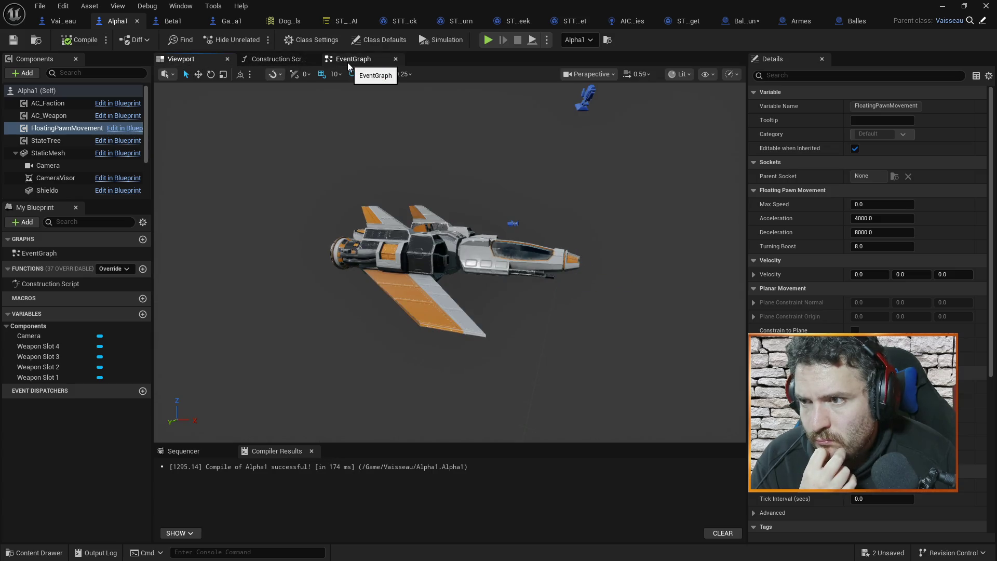
click(348, 65)
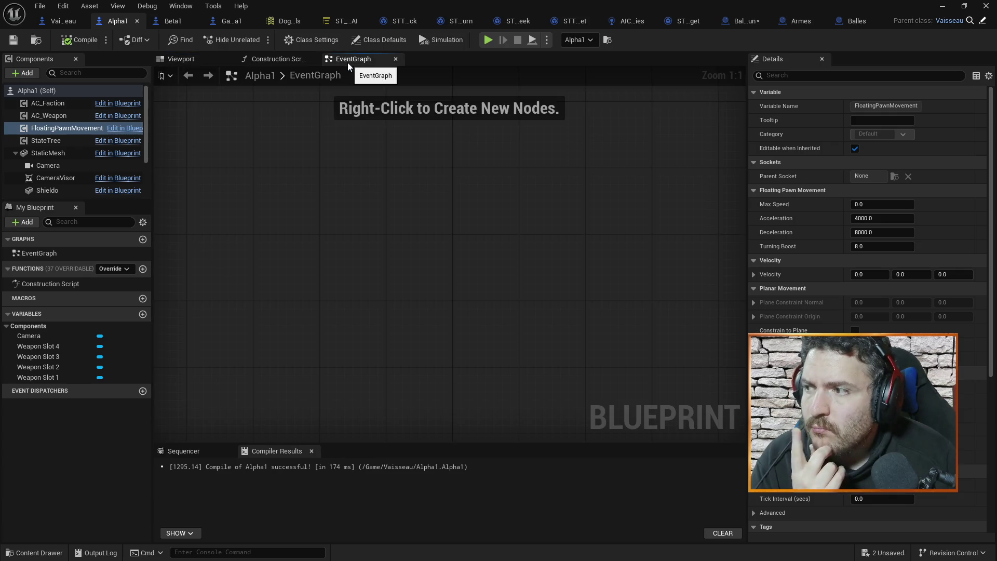
click(64, 90)
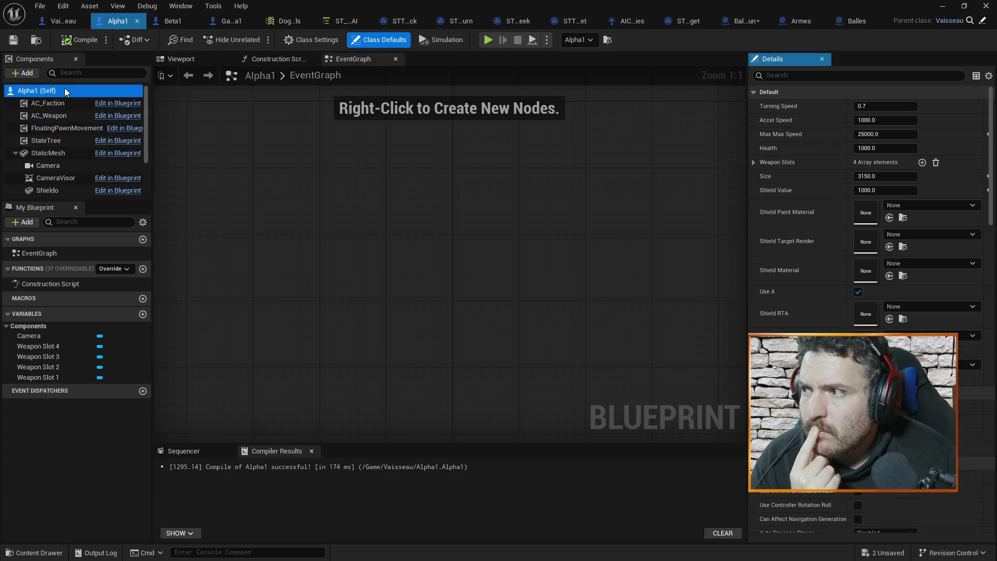
Compare Max Max Speed across Beta1 (15000), Gamma1 (20000) and Alpha1 (25000), ending on Alpha1.
click(167, 22)
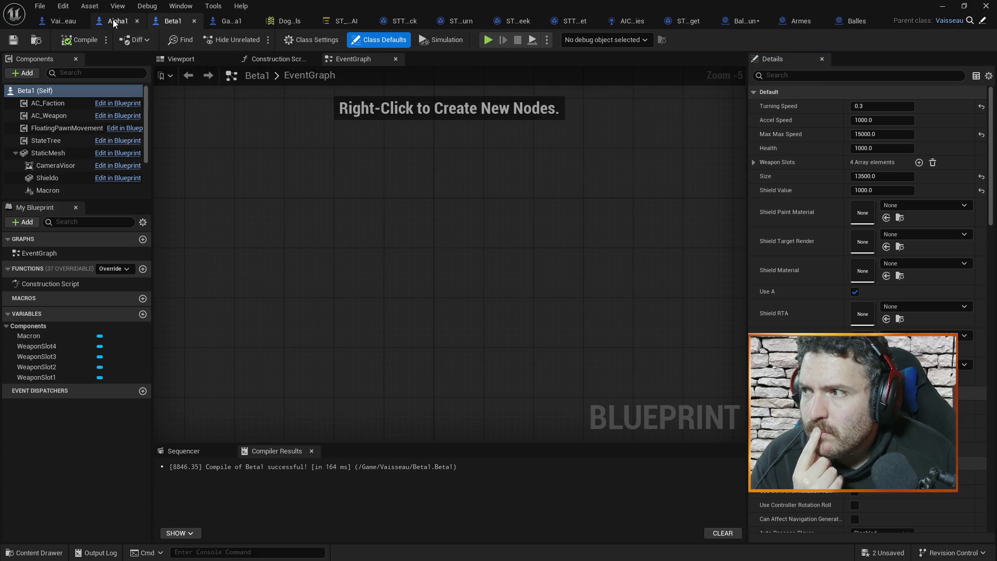
click(117, 21)
click(159, 23)
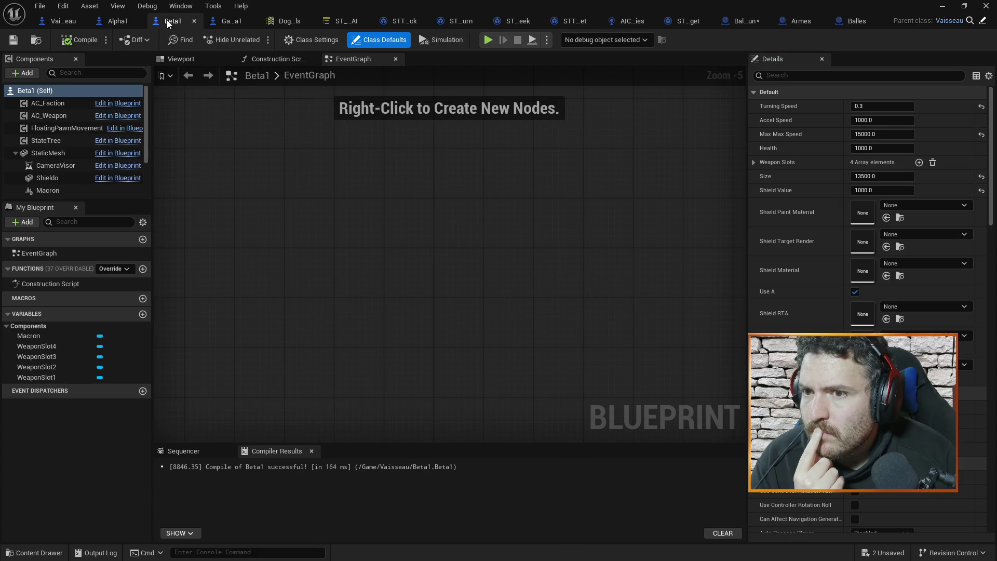
click(116, 22)
click(227, 24)
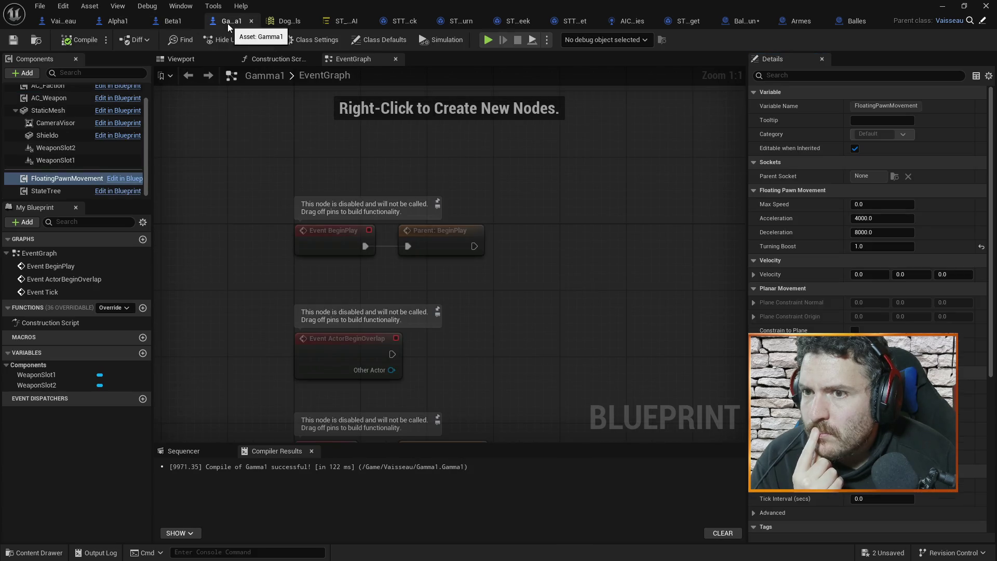
scroll(60, 108, up, 1)
click(53, 89)
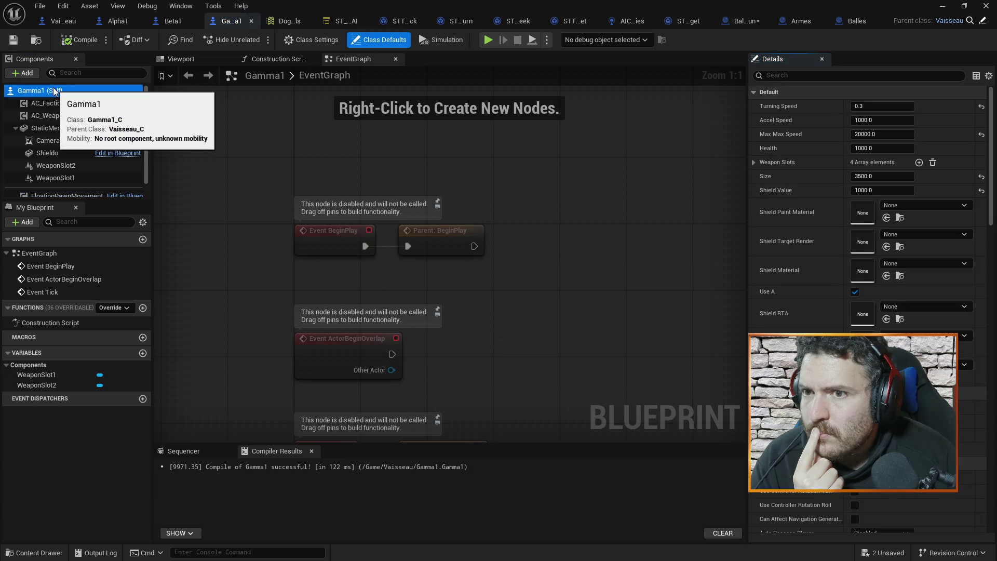
click(116, 22)
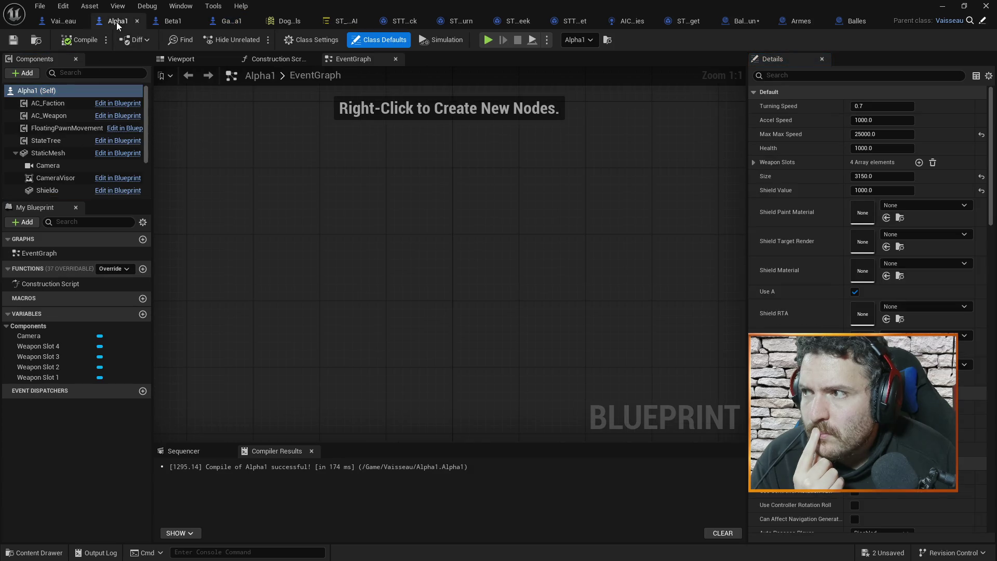
Give the Alpha1 ship in the level the AIC_Enemies AI controller.
click(941, 9)
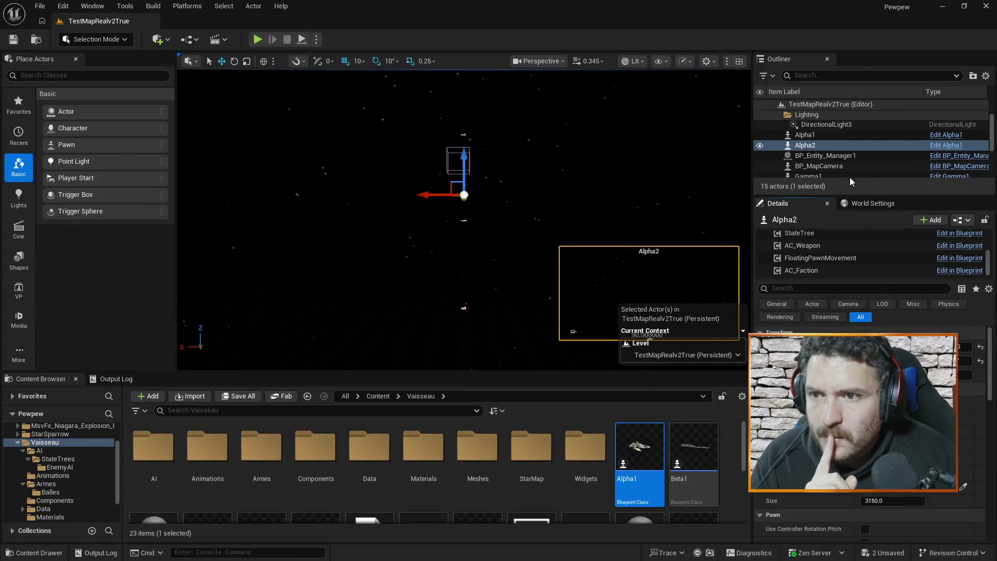
click(806, 135)
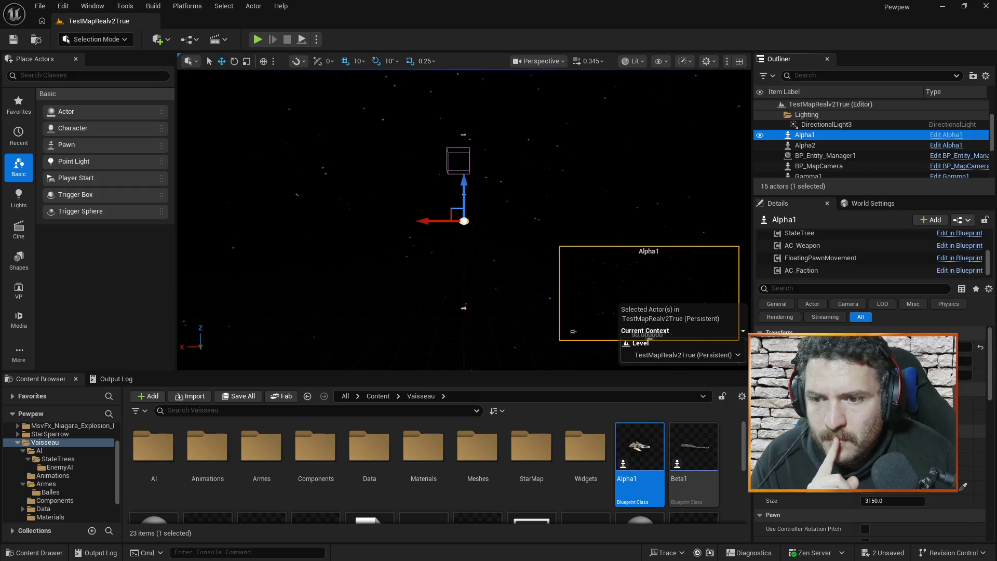
scroll(870, 441, down, 2)
scroll(869, 442, down, 5)
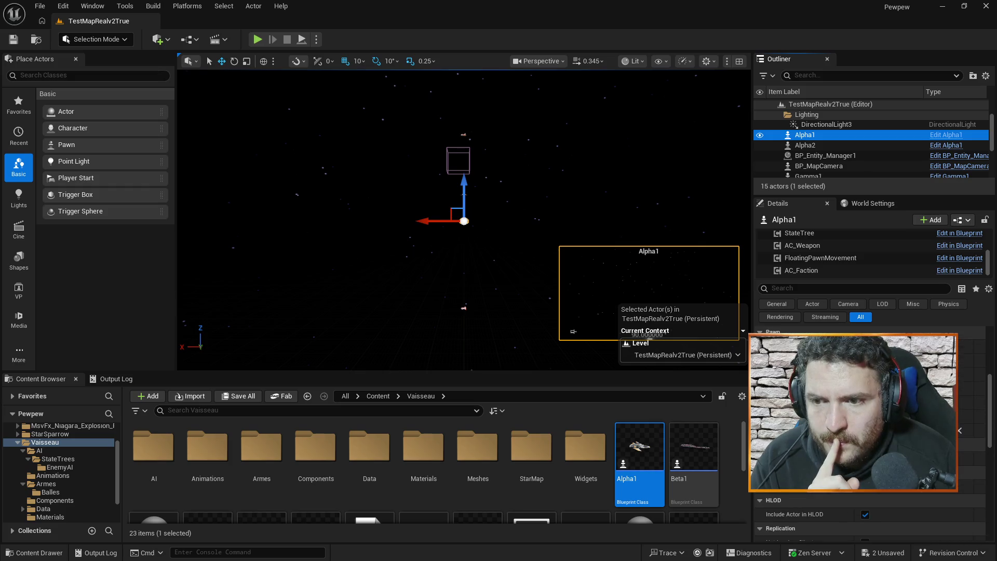
click(909, 431)
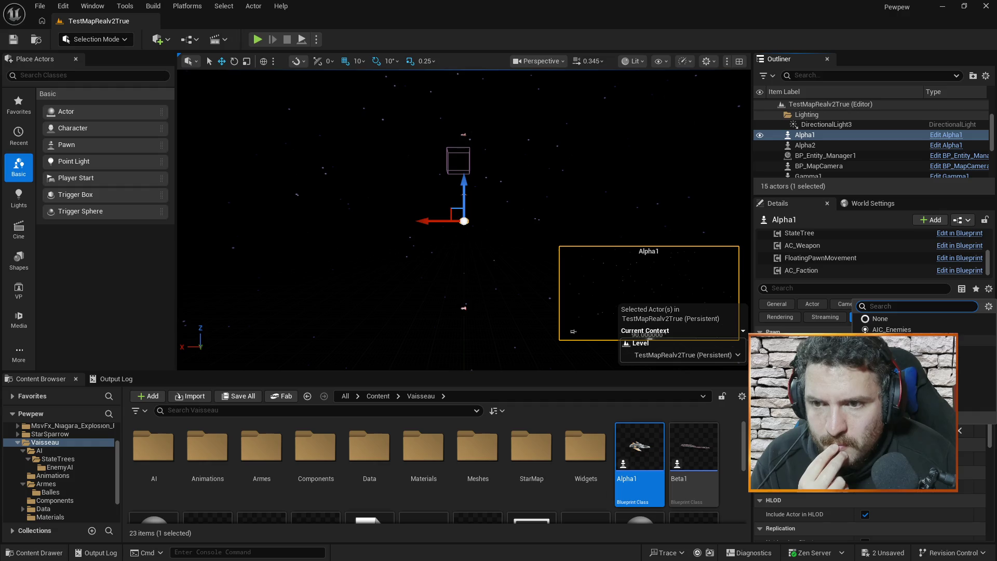
click(891, 329)
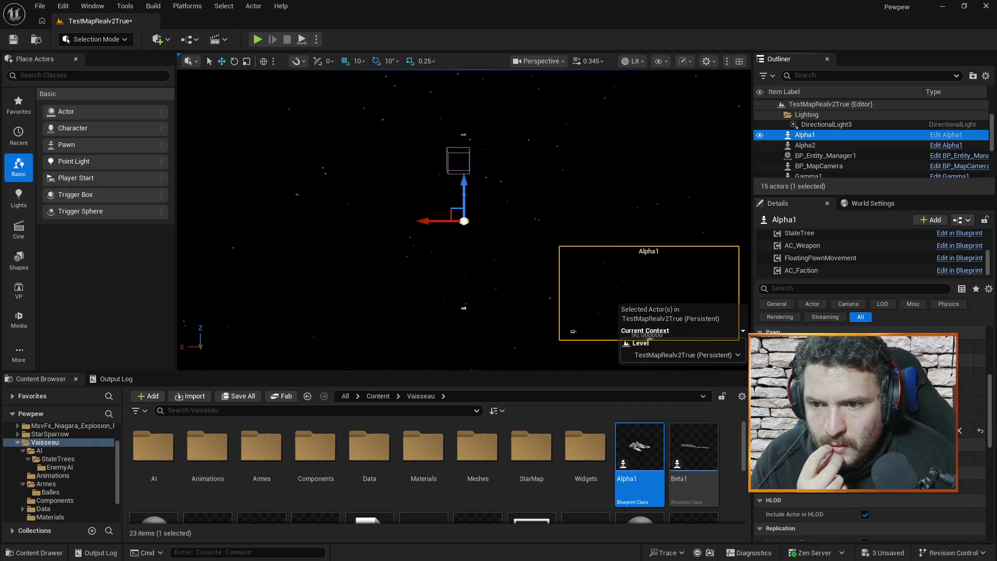
Set Alpha2's AI controller to AIC_Enemies too and start a play test.
click(825, 176)
click(810, 135)
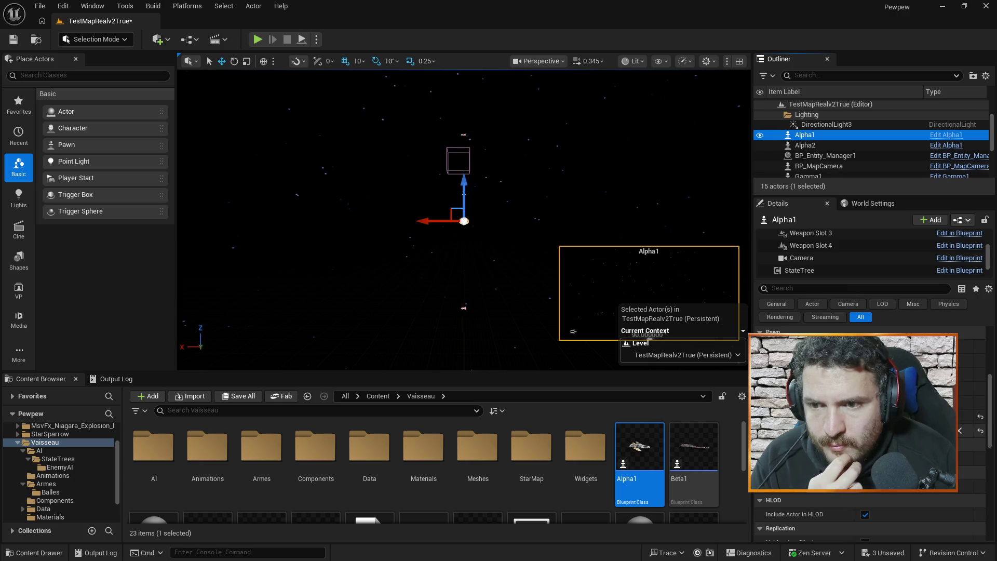
click(805, 146)
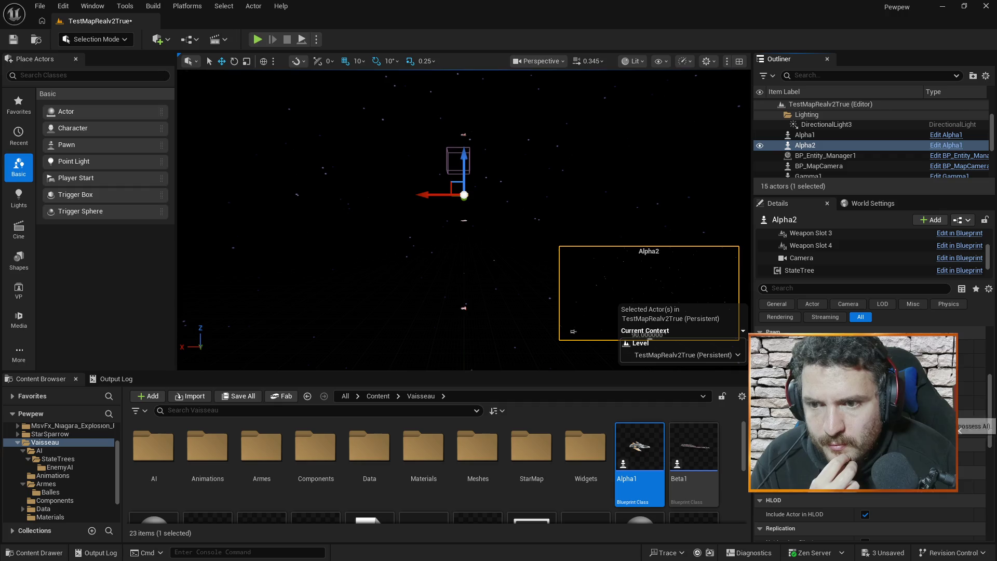
click(914, 431)
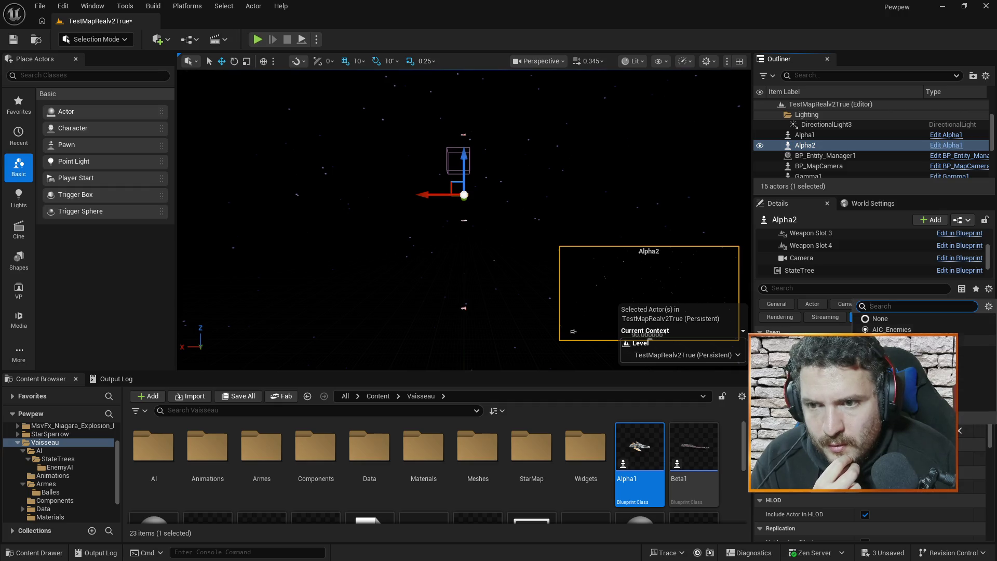
click(898, 330)
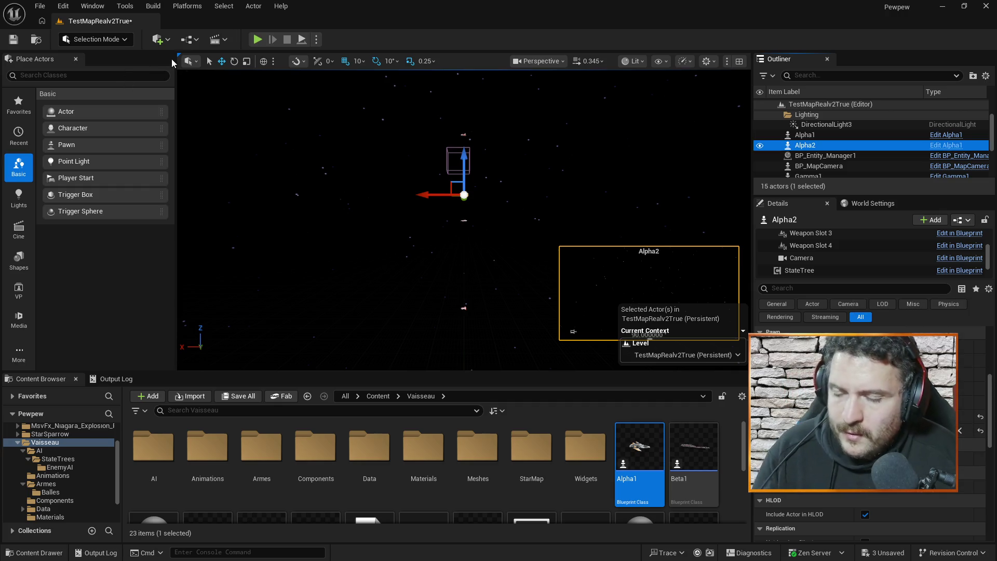
click(258, 40)
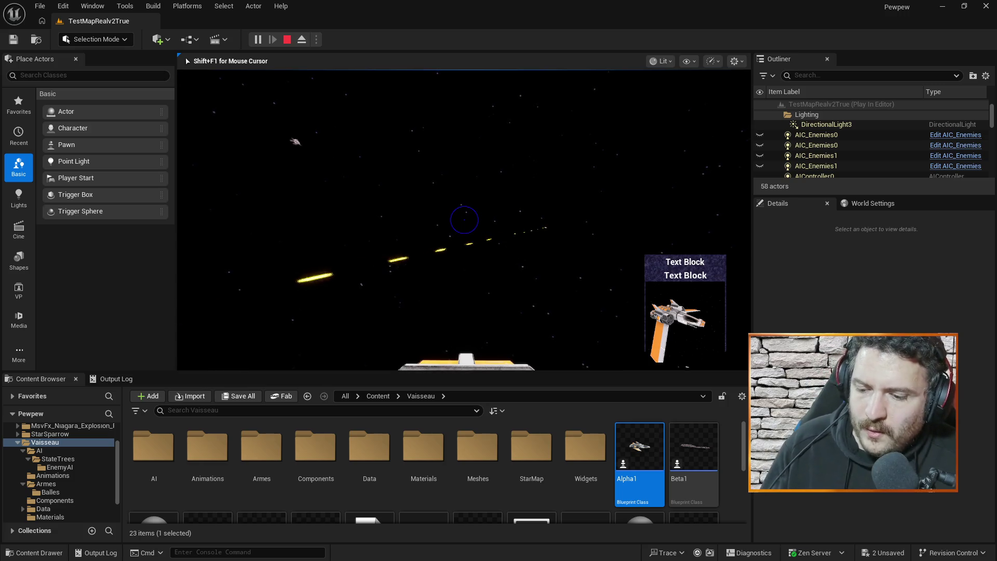
End the play test and select Alpha1 and Alpha2 in the Outliner to check them.
key(Escape)
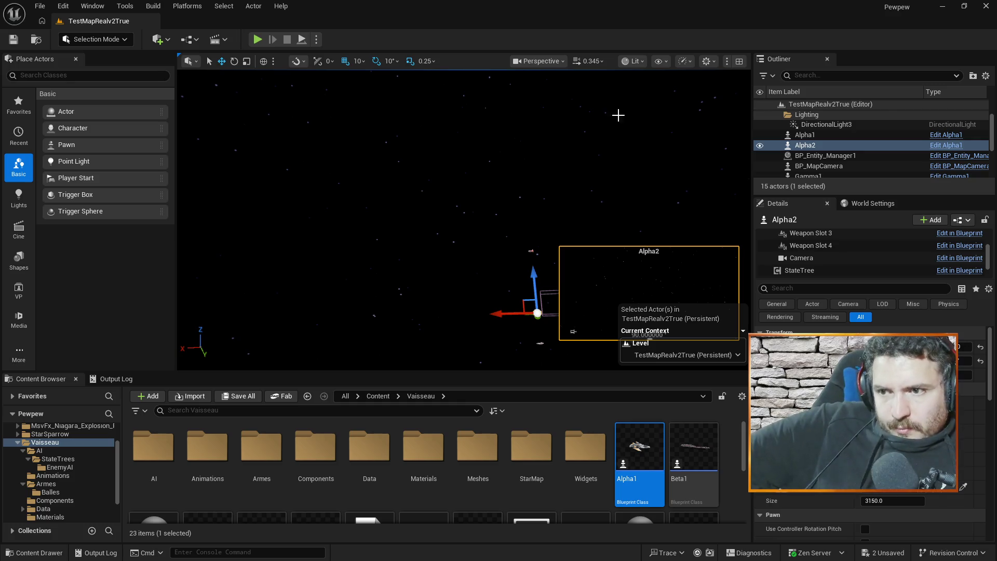
click(805, 135)
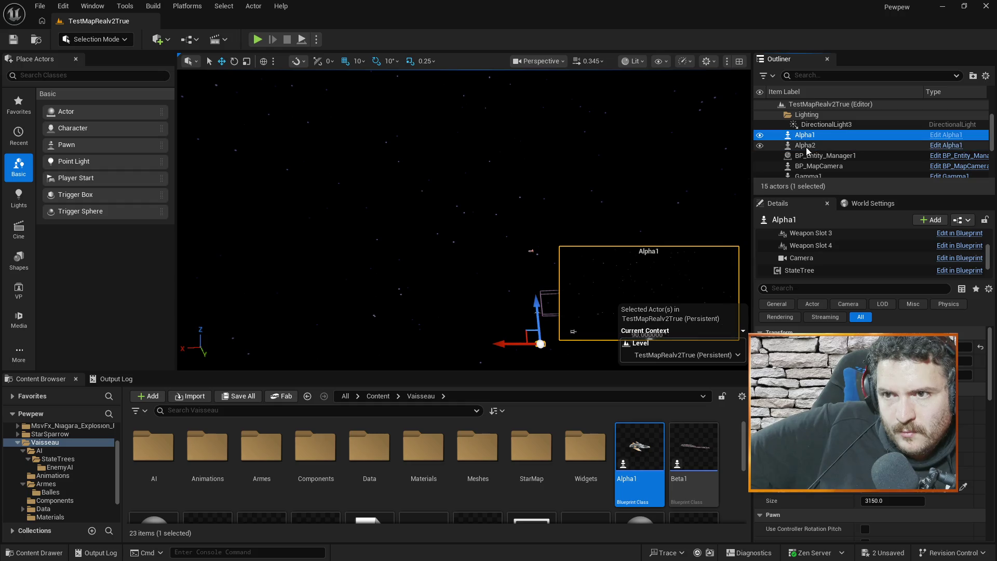
click(806, 146)
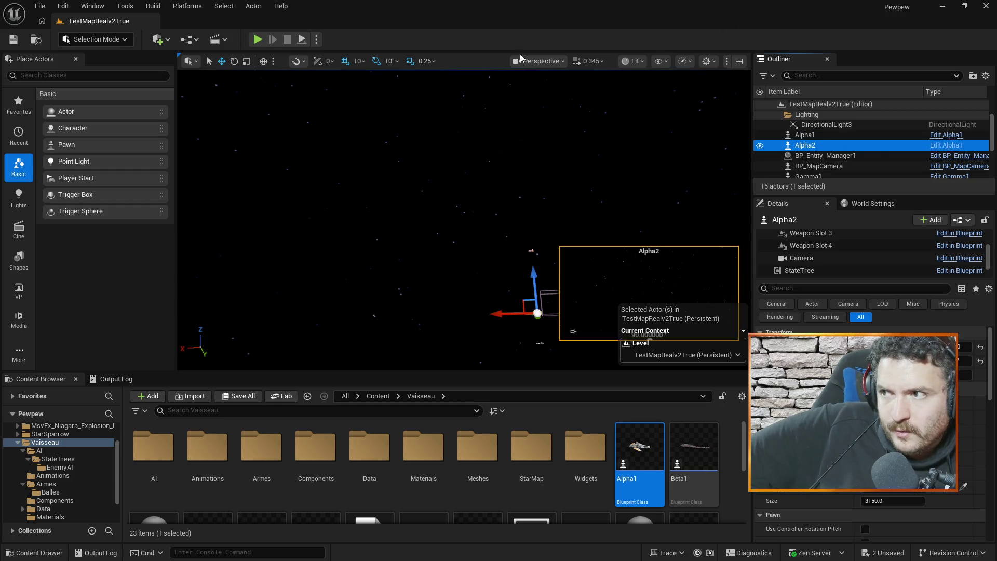
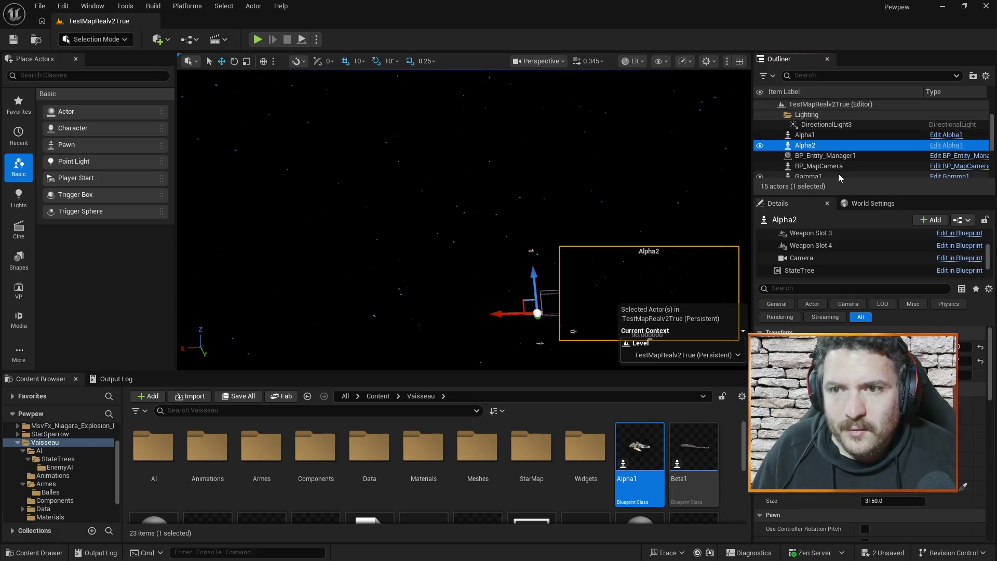
Delete Alpha1 and Alpha2 from TestMapRealv2True, save the level, and open the Alpha1 blueprint.
click(814, 136)
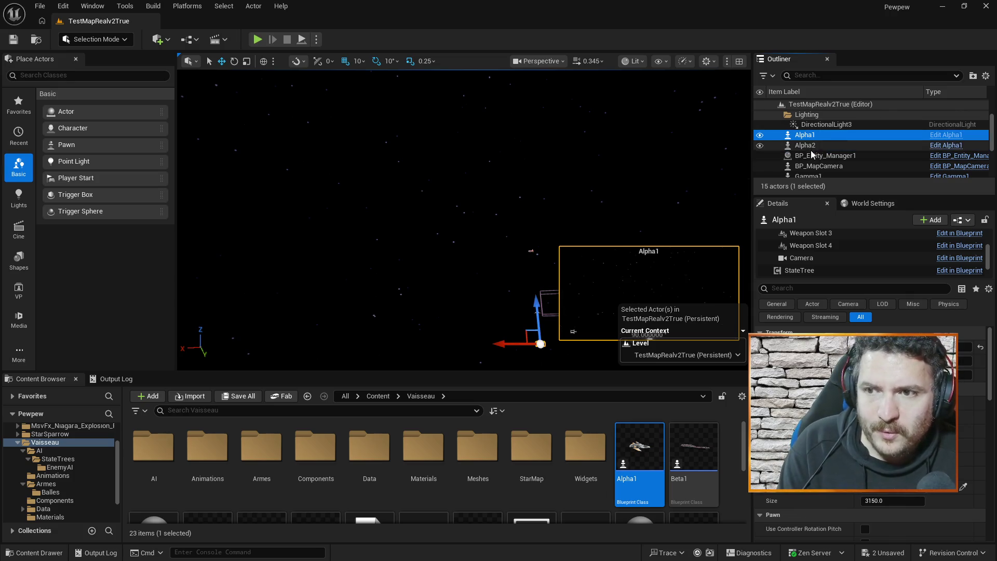
click(813, 149)
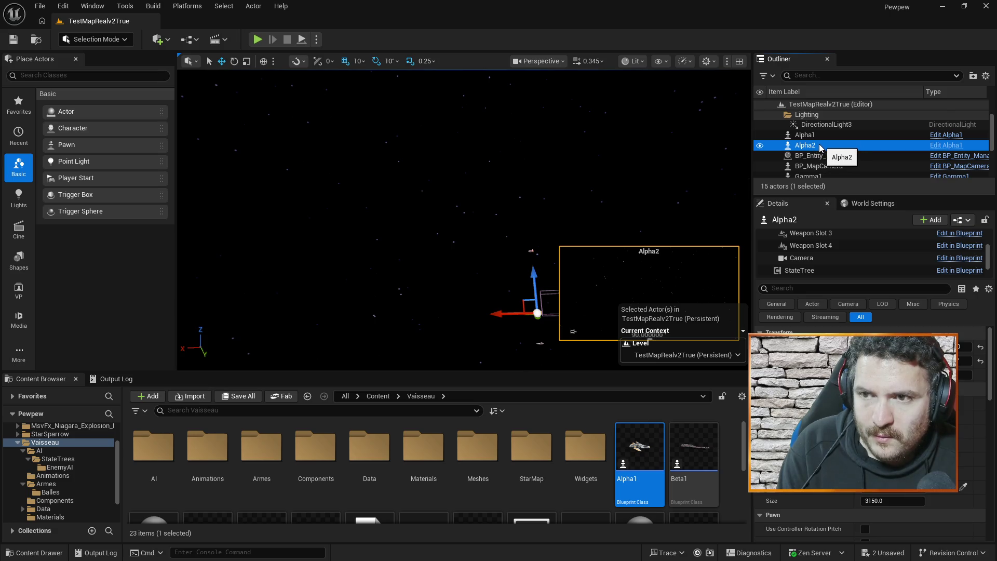
key(Delete)
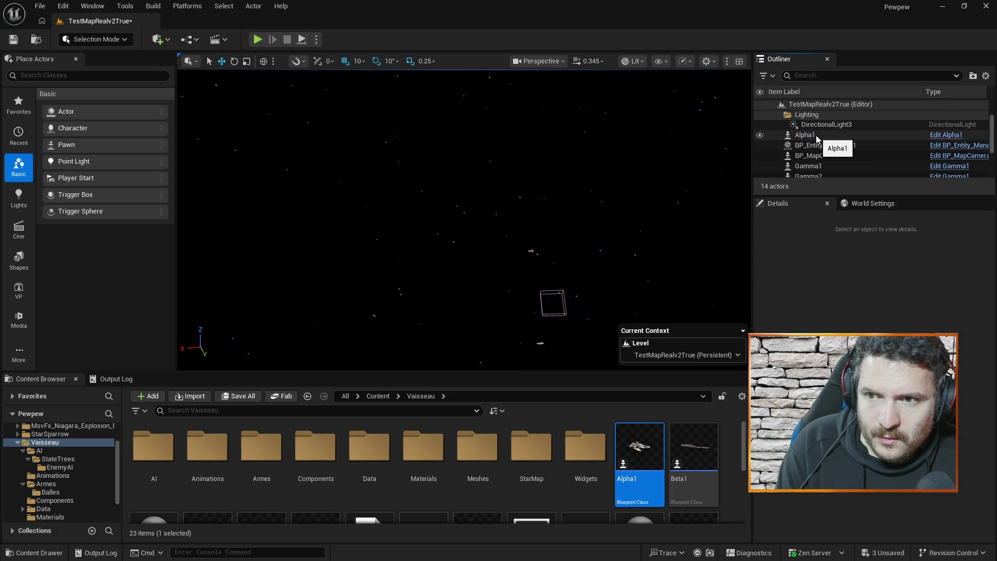
click(816, 136)
key(Delete)
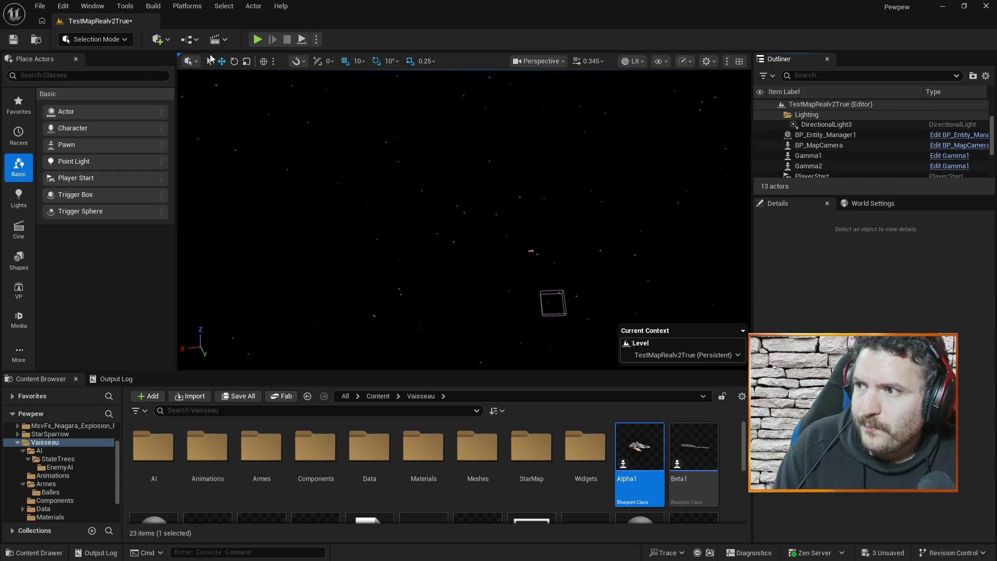
key(ctrl+s)
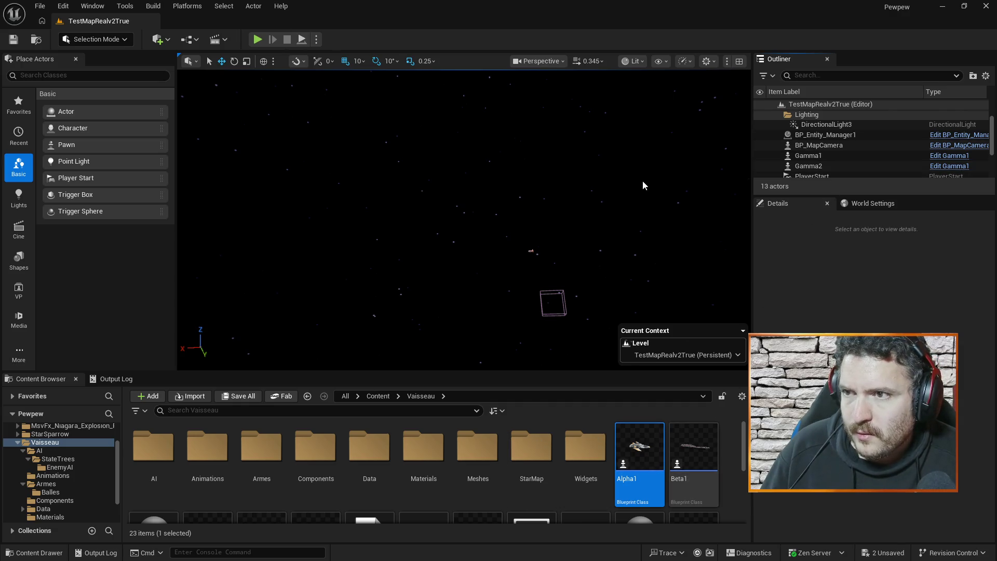
double_click(640, 449)
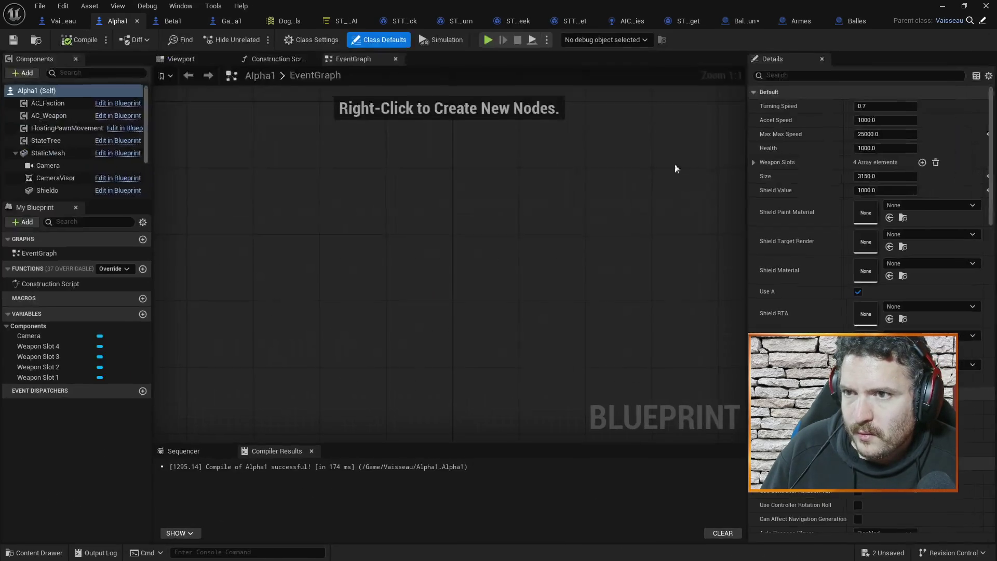
Look over the Balles and Balle_Chaingun blueprints, then close the blueprint editor.
click(856, 23)
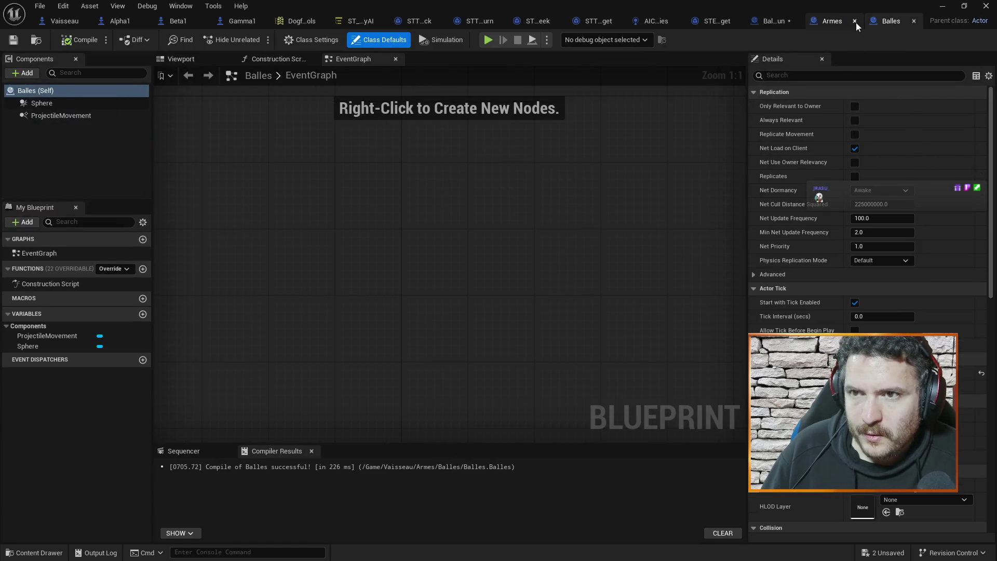
click(768, 21)
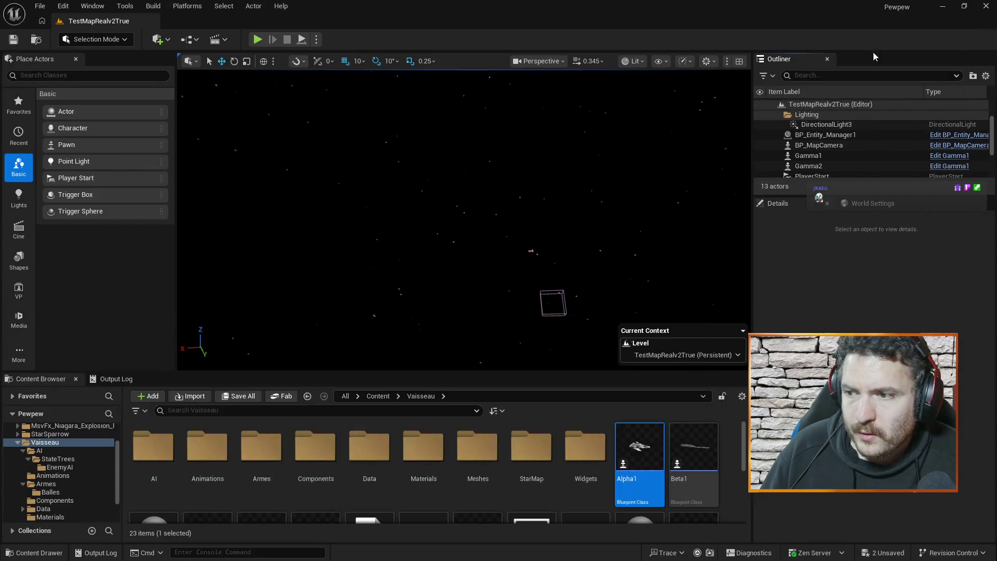
click(942, 5)
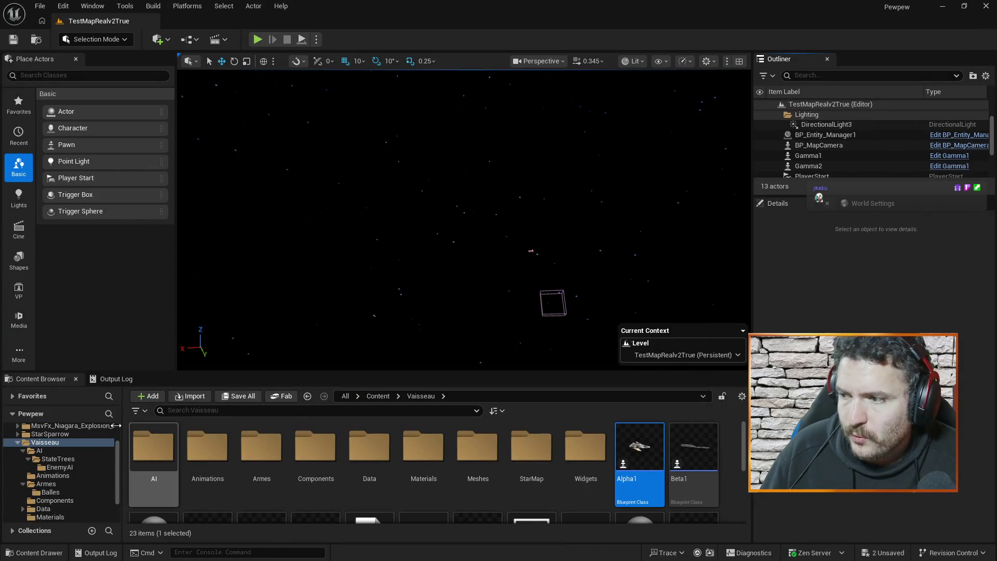
In the Spawner blueprint, set the SET node's Faction to Ennemies.
scroll(52, 485, down, 2)
scroll(52, 486, up, 3)
scroll(631, 483, down, 2)
double_click(631, 483)
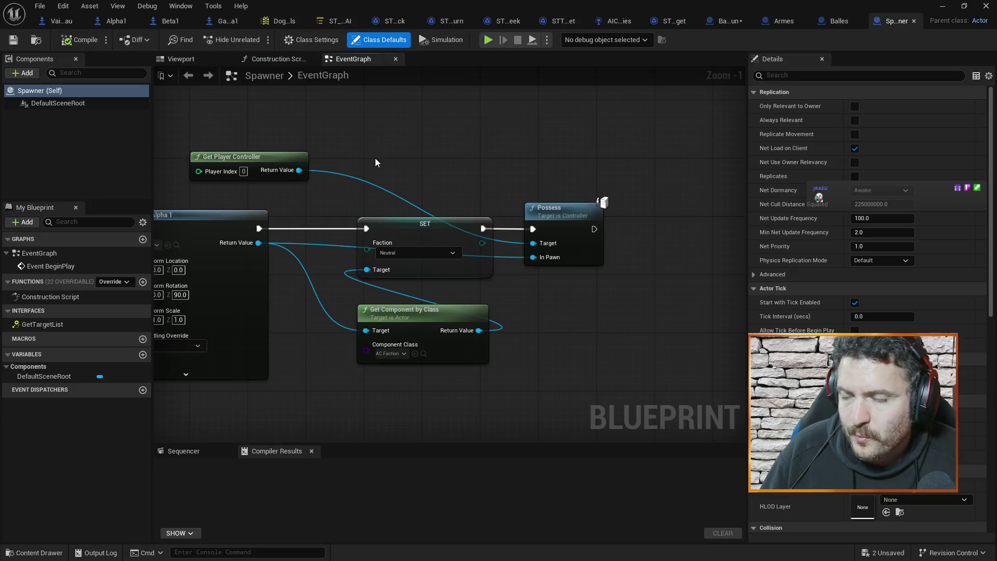
mouse_move(376, 163)
mouse_down()
mouse_move(600, 145)
mouse_move(496, 144)
mouse_up()
click(550, 225)
click(537, 248)
Compile and save the Spawner blueprint.
drag(493, 125, 605, 125)
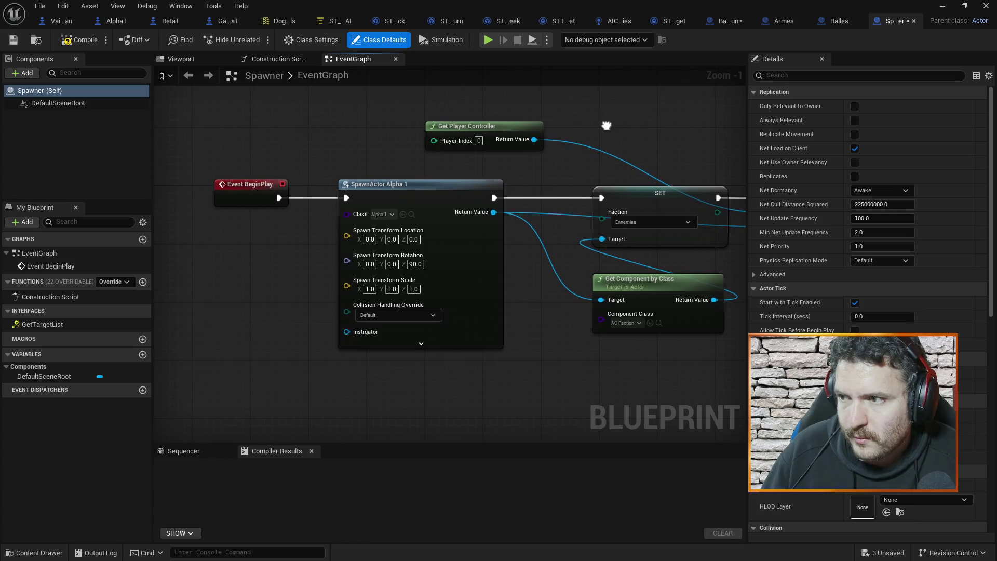
click(95, 39)
key(ctrl+s)
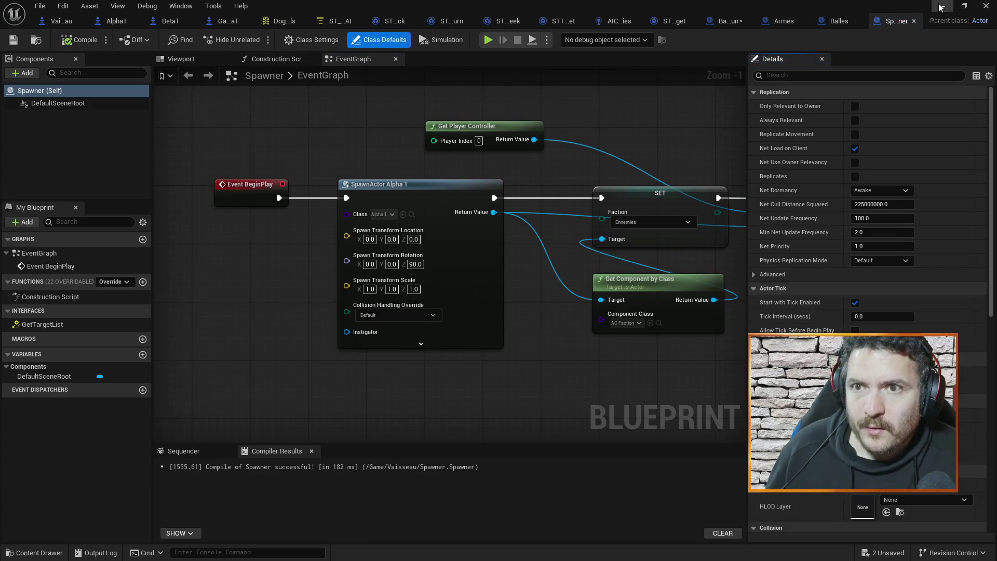
click(941, 7)
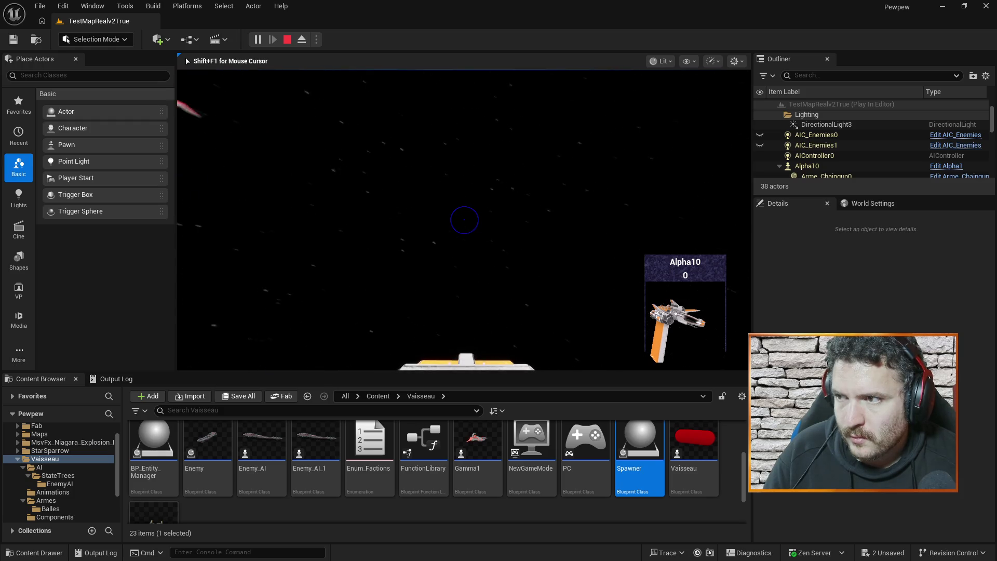
Stop the play-test that spawned the Alpha10 ship.
key(Escape)
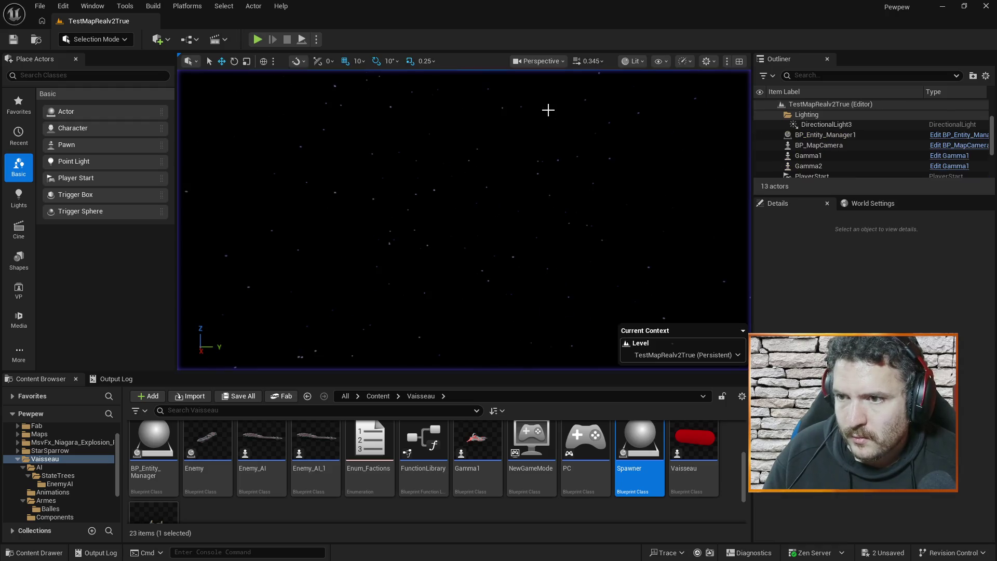
scroll(884, 150, down, 3)
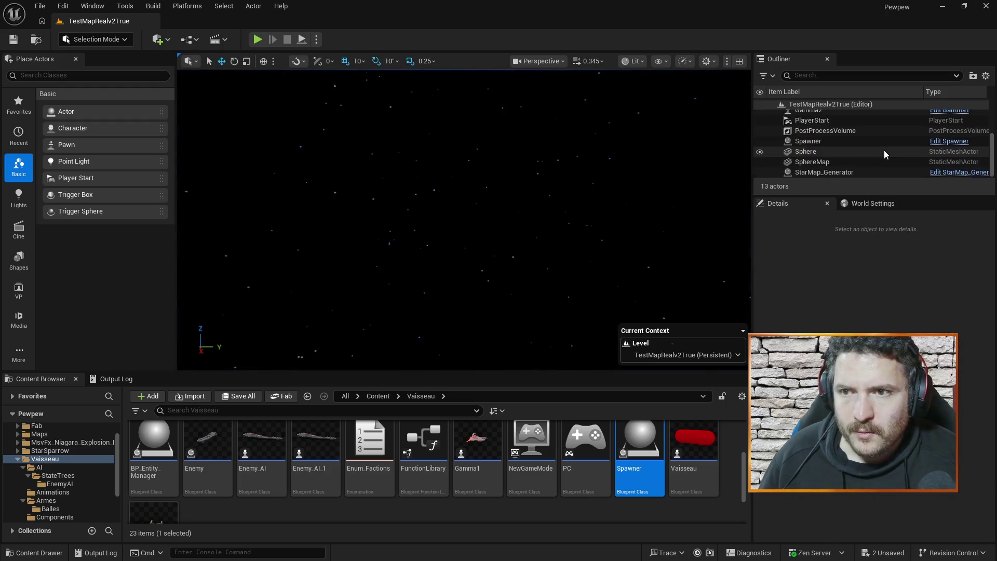
scroll(884, 150, up, 5)
scroll(884, 151, down, 3)
scroll(883, 150, down, 2)
scroll(887, 150, up, 5)
Run and stop a second play-test, then return to the Spawner blueprint.
click(258, 39)
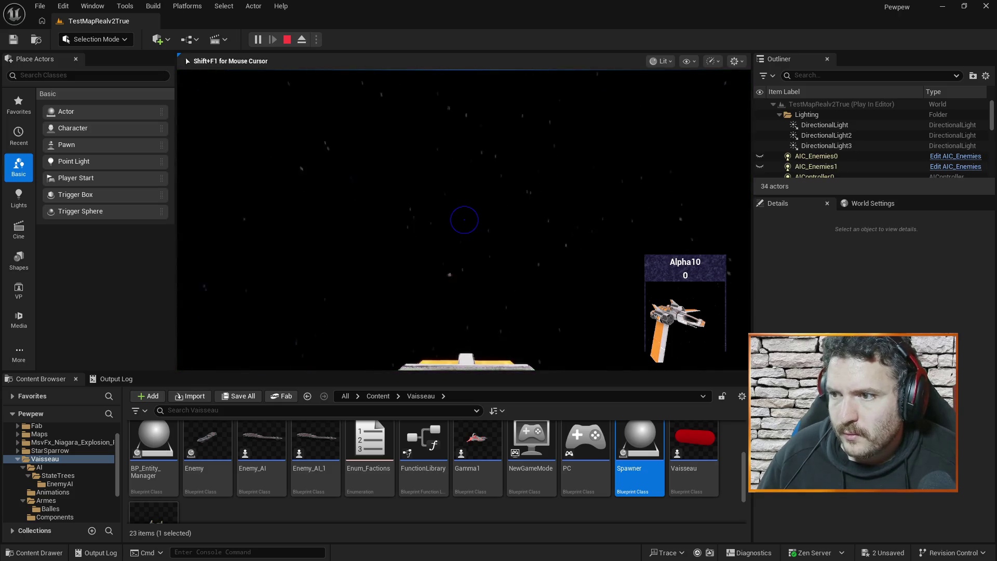
key(Escape)
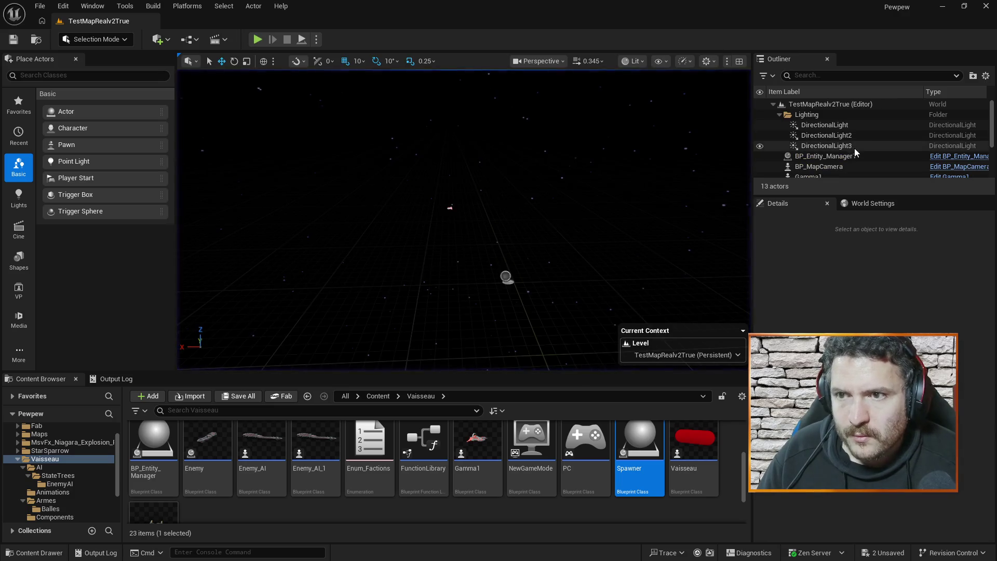
key(alt+Tab)
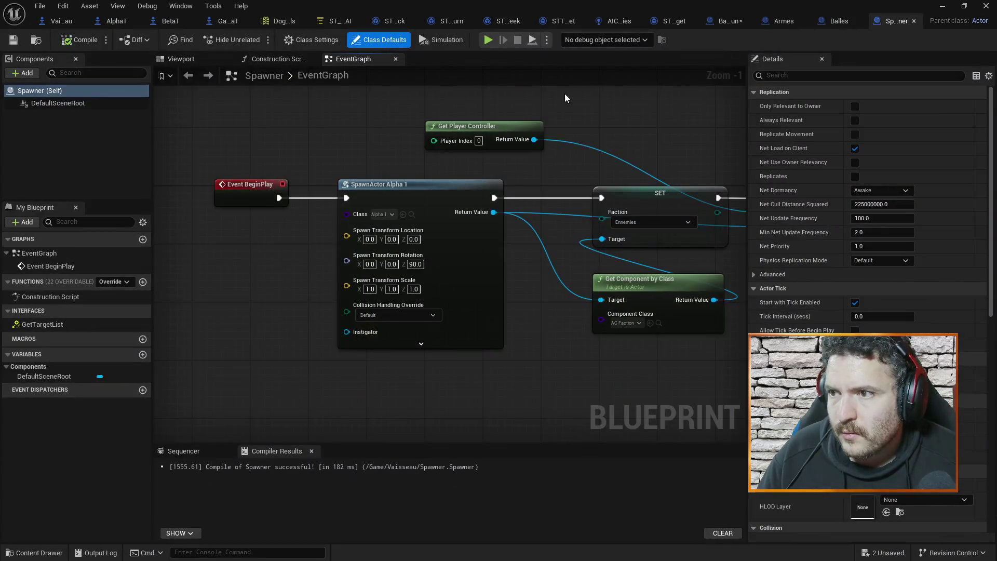
Change the Spawner SET node's Faction to Allies and recompile the blueprint.
drag(686, 159, 671, 131)
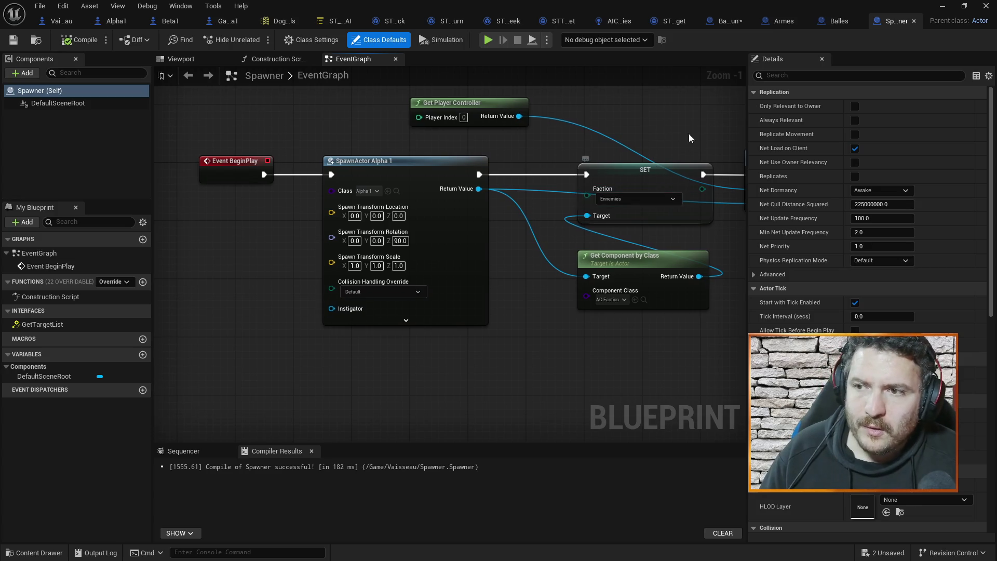
click(649, 199)
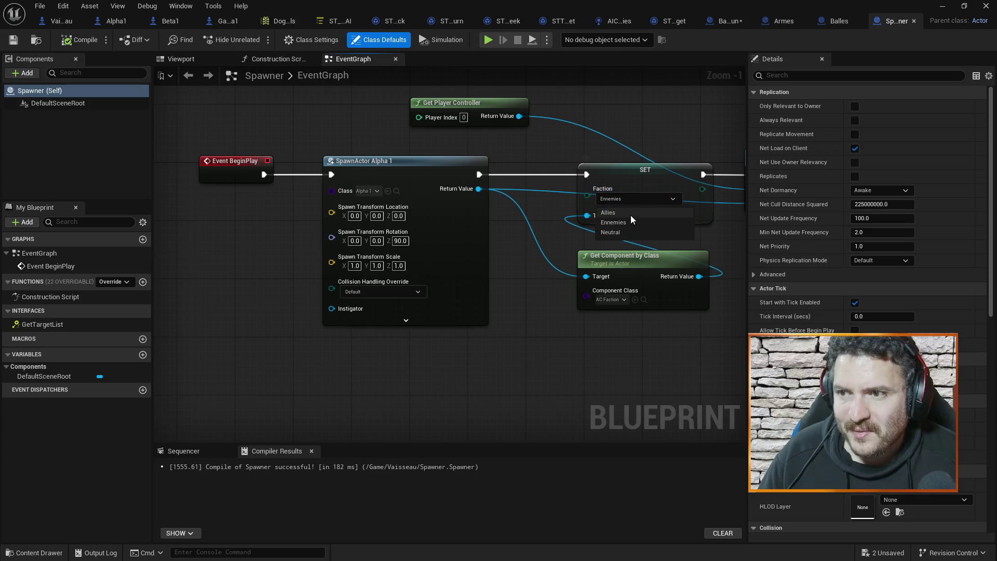
click(630, 213)
click(66, 40)
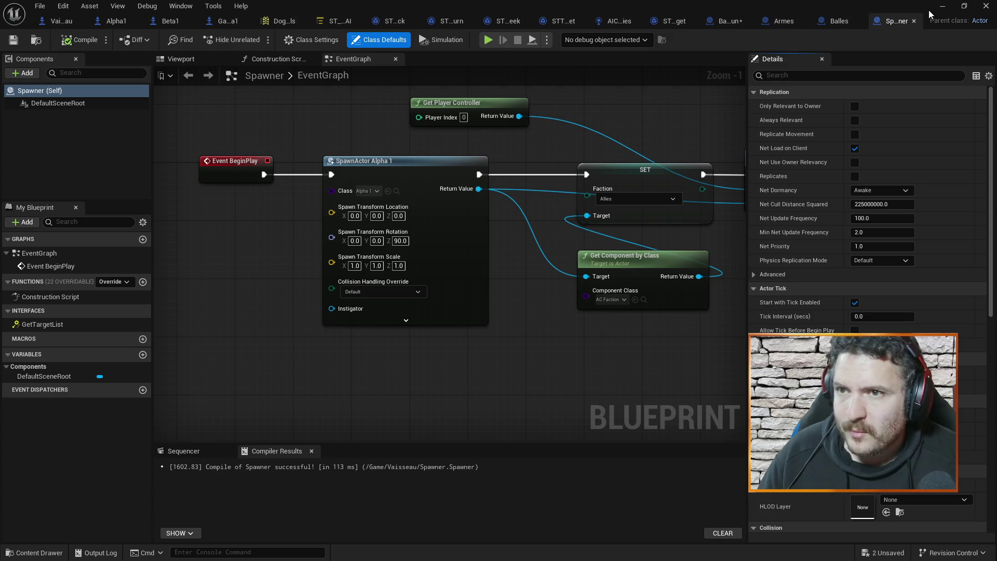
click(941, 6)
scroll(860, 144, down, 1)
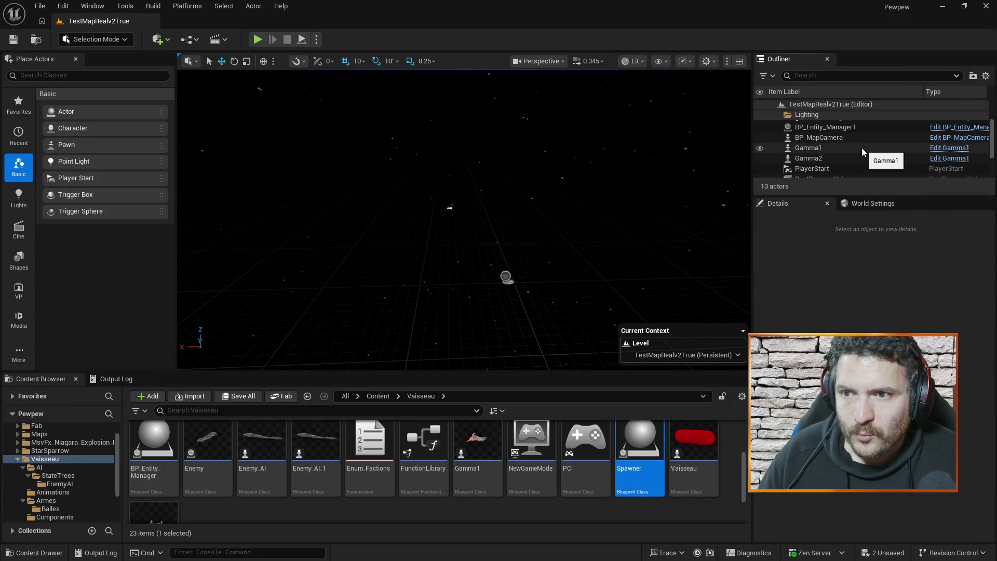
Set Gamma1's AC_Faction Faction to Ennemies.
click(862, 148)
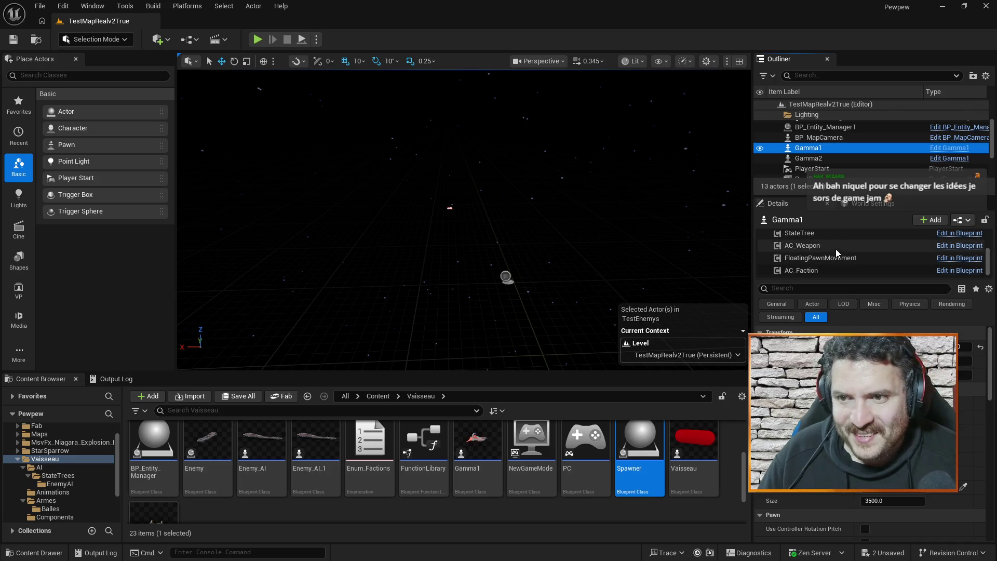
click(810, 270)
click(893, 333)
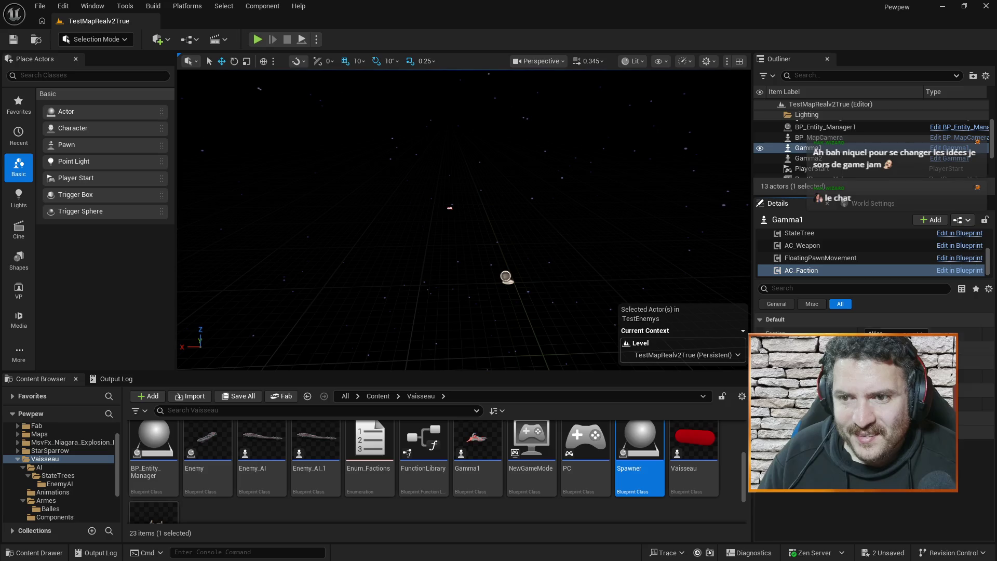
click(887, 346)
Set Gamma2's Faction to Ennemies, save the level, and start a play-test.
click(832, 157)
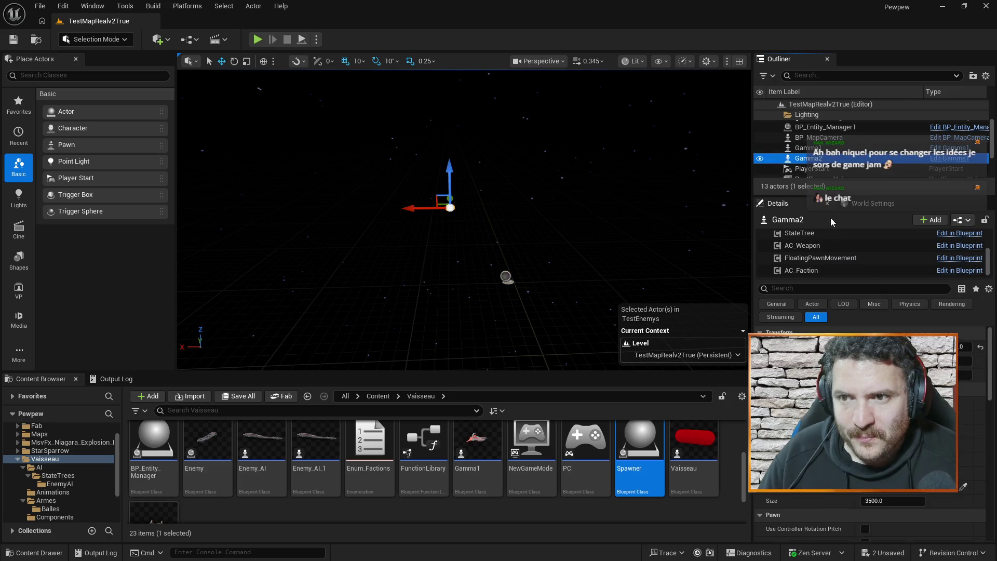
click(810, 269)
click(889, 332)
click(888, 346)
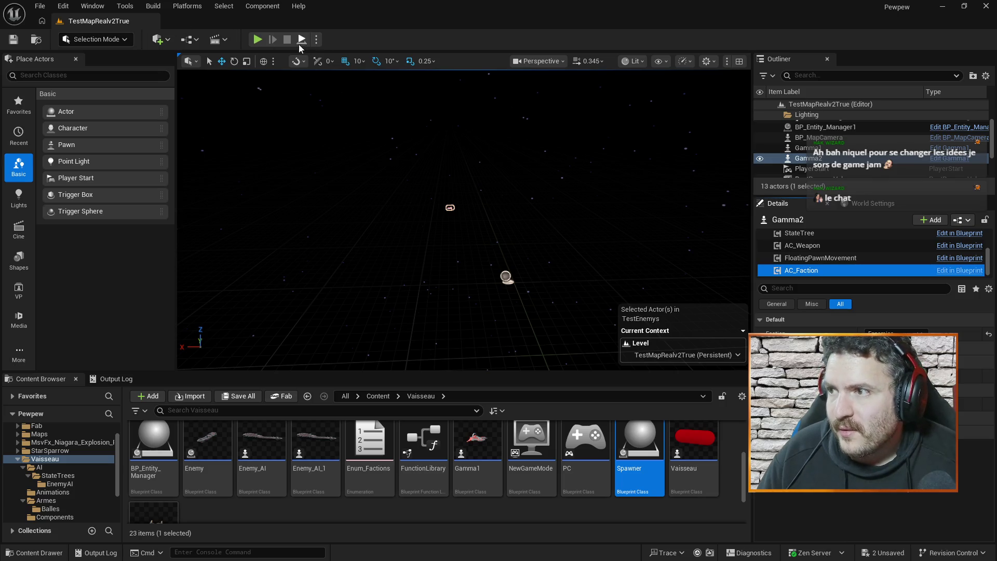
key(ctrl+s)
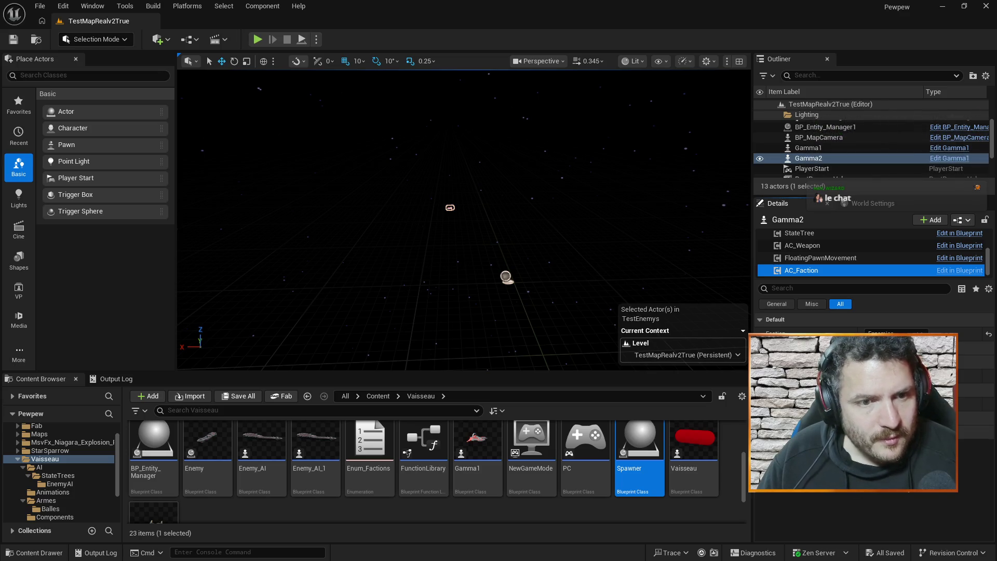
click(259, 39)
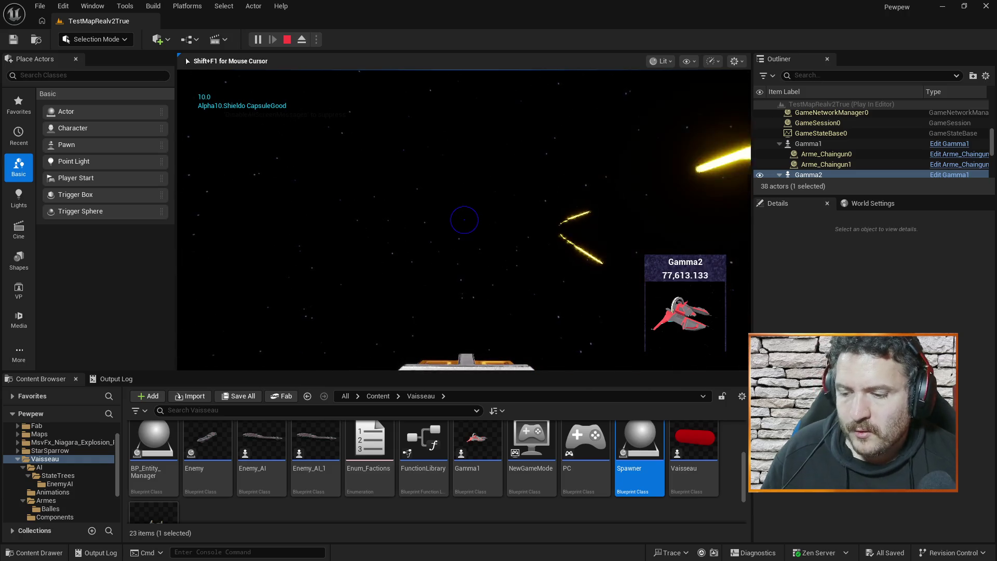
key(Escape)
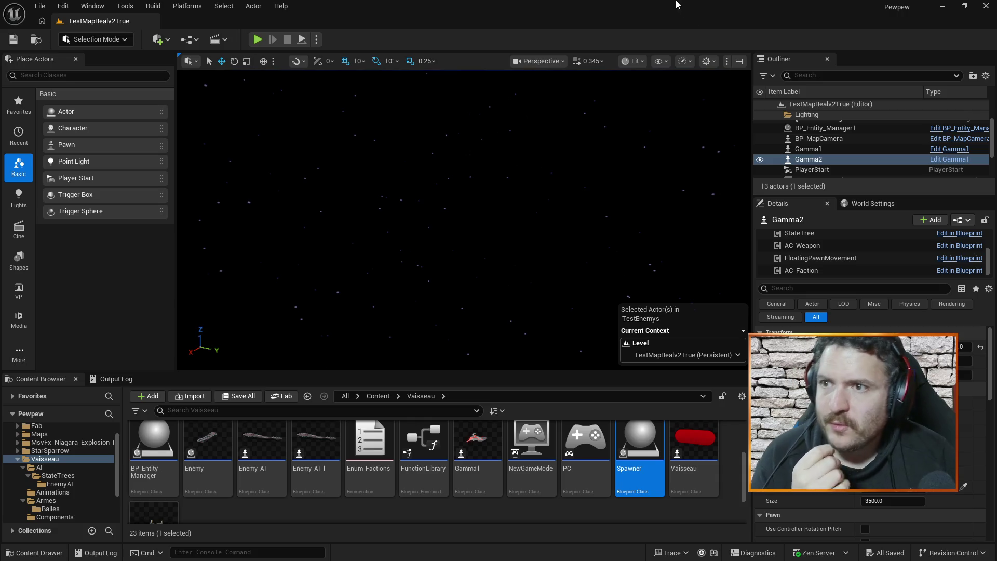
Return to the editor and open the ship AI StateTree asset.
key(alt+Tab)
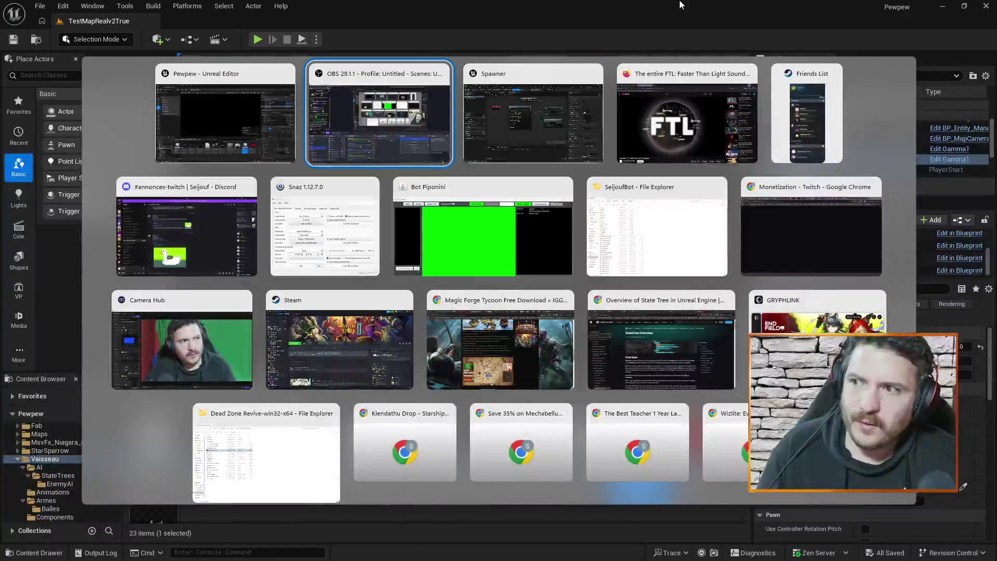
key(alt+Tab)
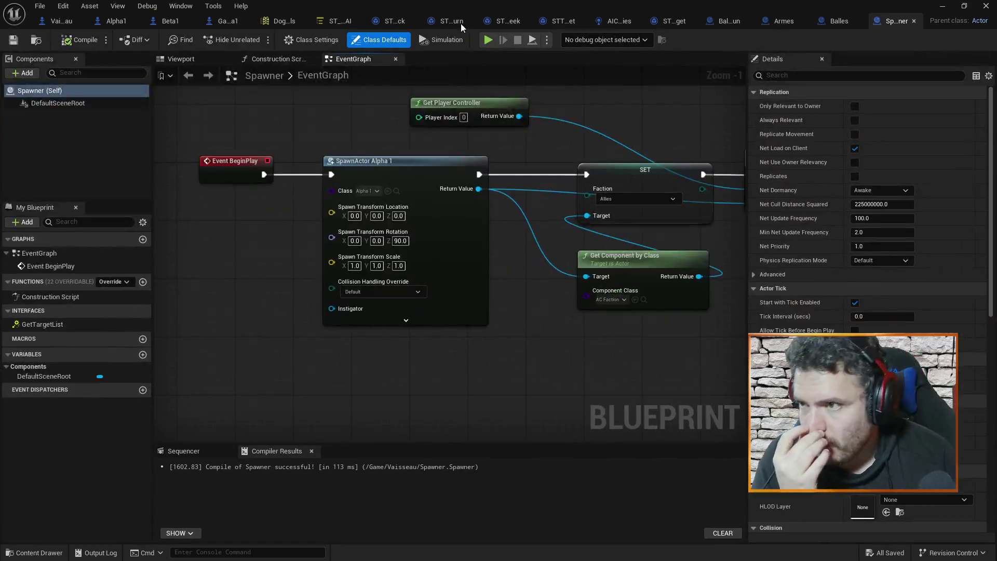
click(338, 20)
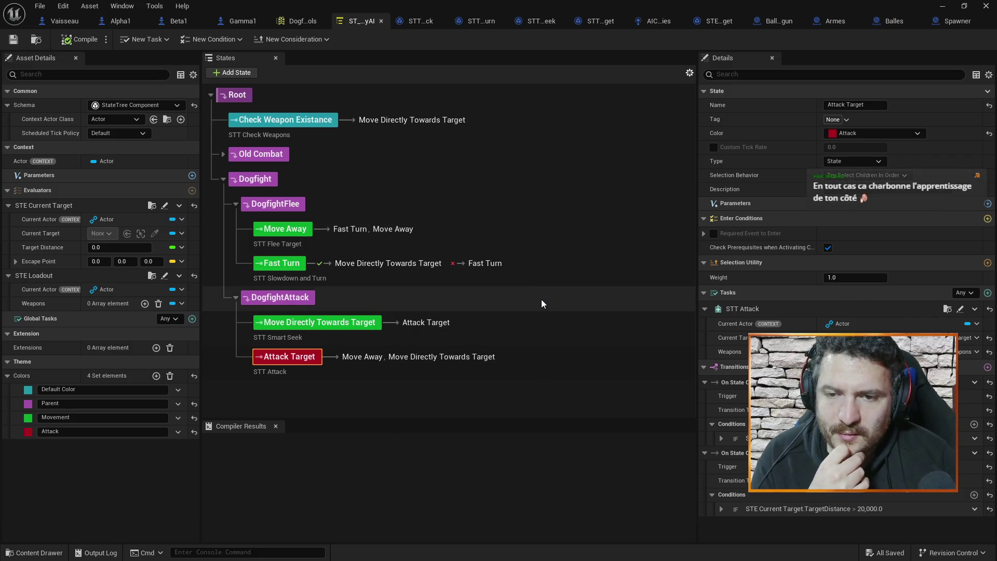
Insert a new state after Move Directly Towards Target under DogfightAttack.
click(526, 327)
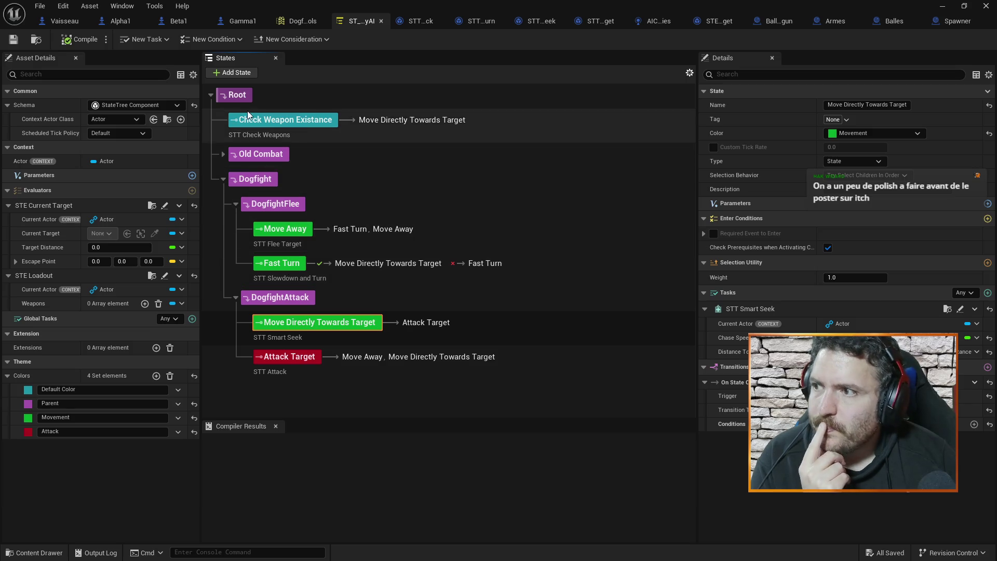
click(232, 74)
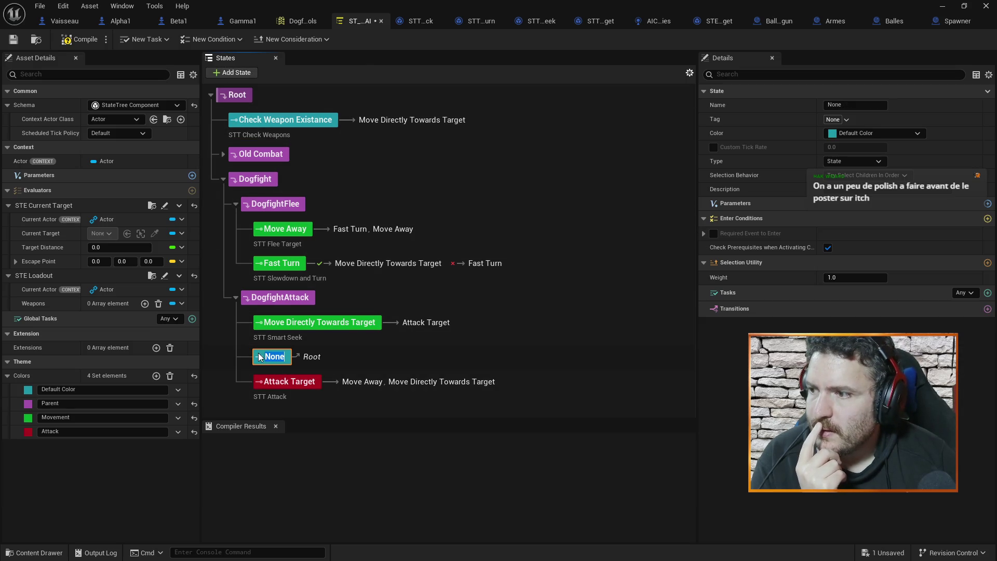
Rename the new state 'Dogfight Circle Around', set its colour to Parent, and move it first under Dogfight.
key(F2)
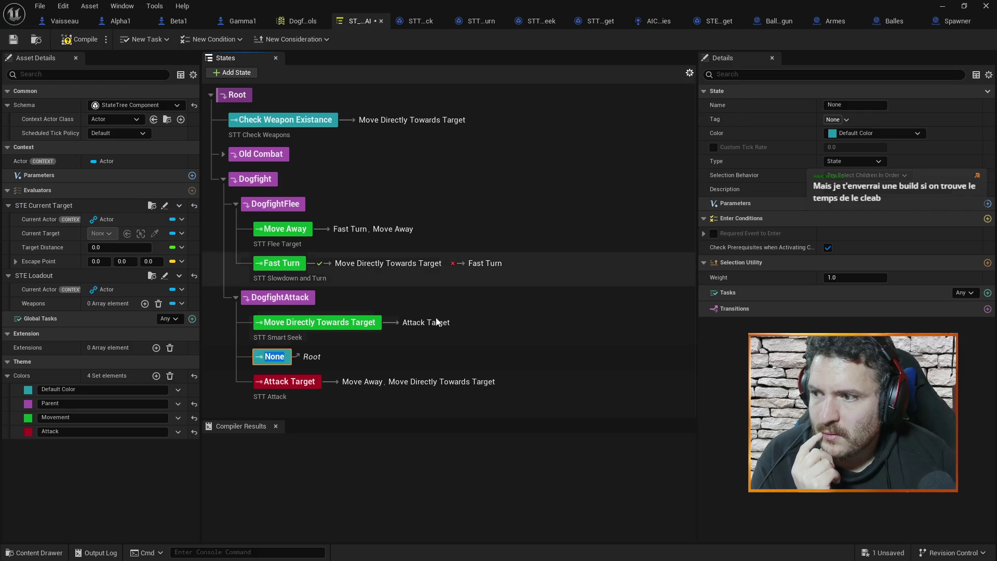
text(Dogfig)
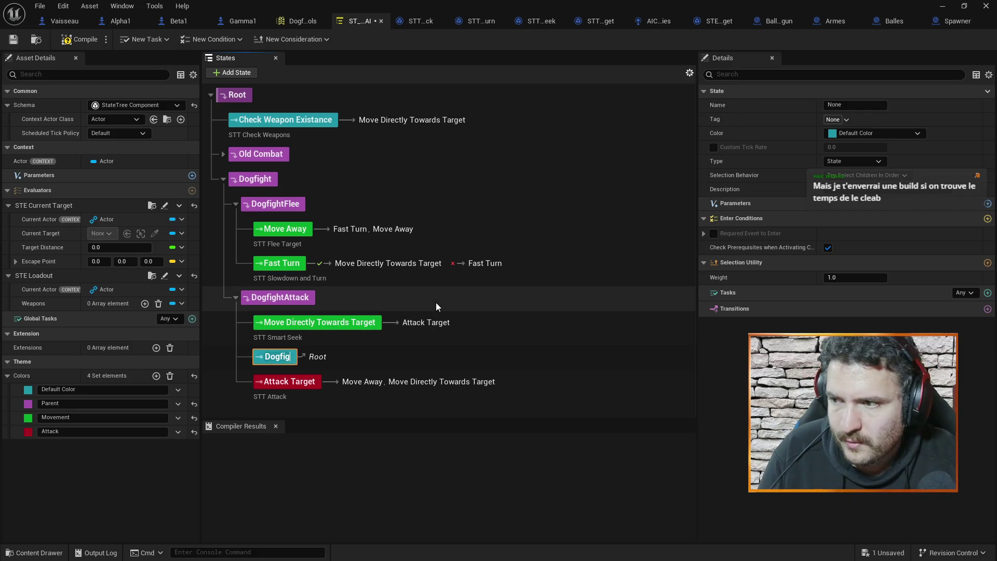
text(ht Cir)
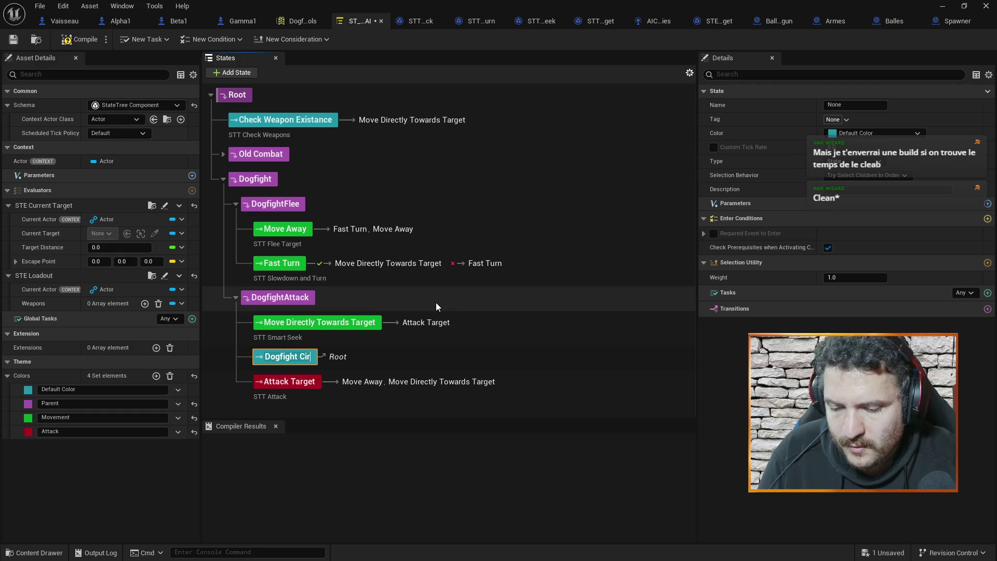
text(cle Around)
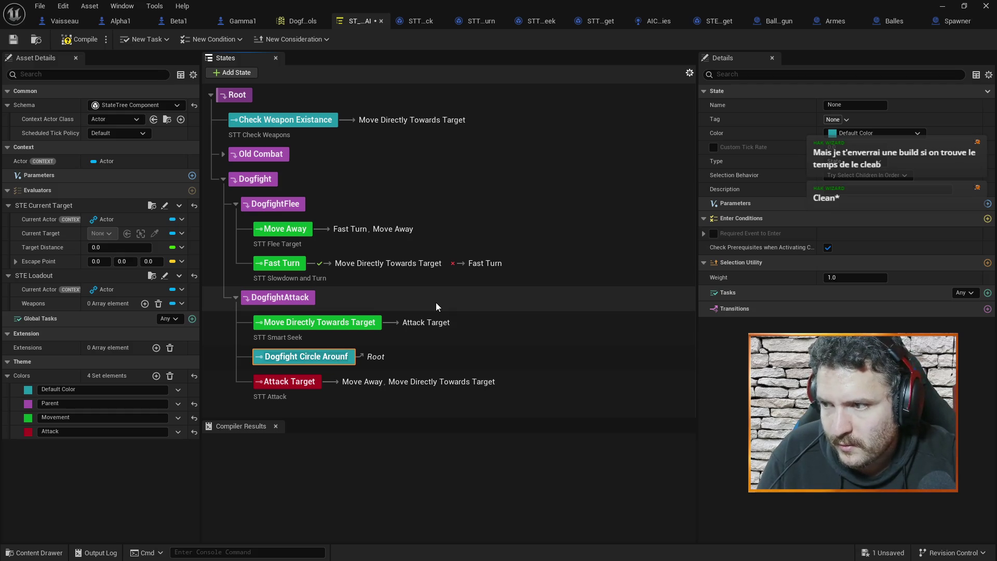
key(Return)
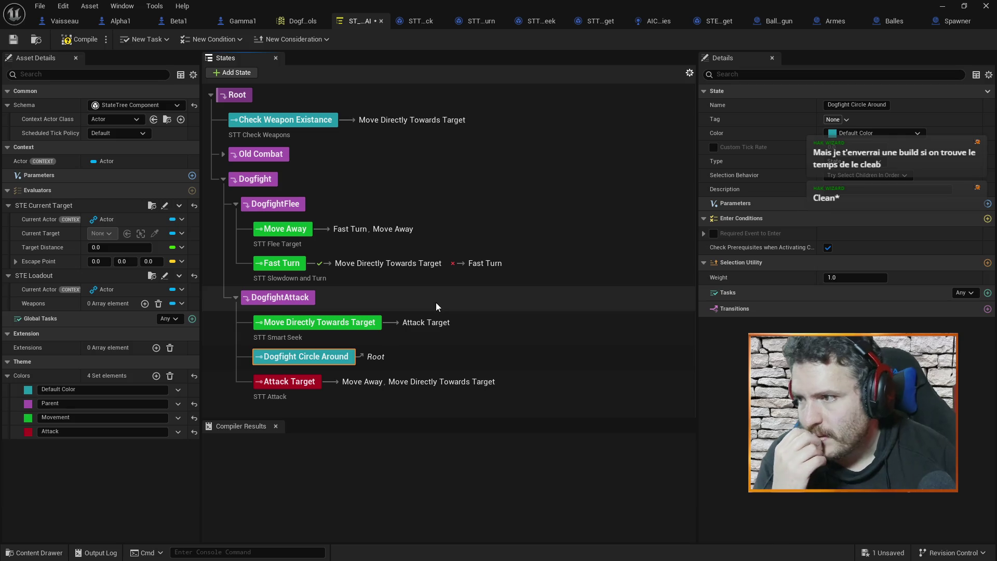
click(872, 133)
click(849, 158)
mouse_move(309, 356)
mouse_down()
mouse_move(333, 263)
mouse_move(265, 174)
mouse_move(307, 382)
mouse_move(300, 414)
mouse_move(296, 179)
mouse_up()
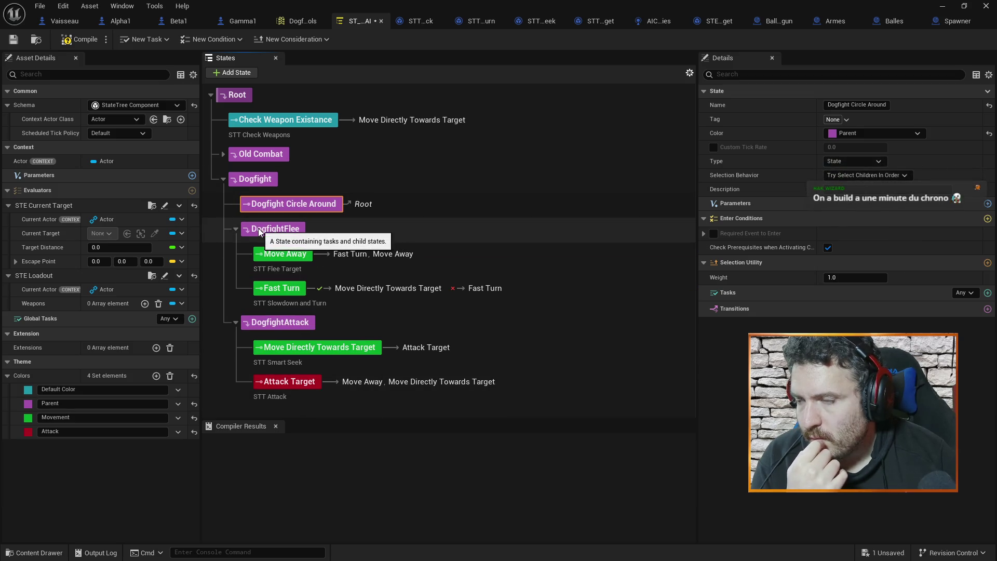
Move Dogfight Circle Around below DogfightAttack as Dogfight's last child.
click(235, 229)
click(235, 253)
drag(279, 202, 288, 267)
click(235, 229)
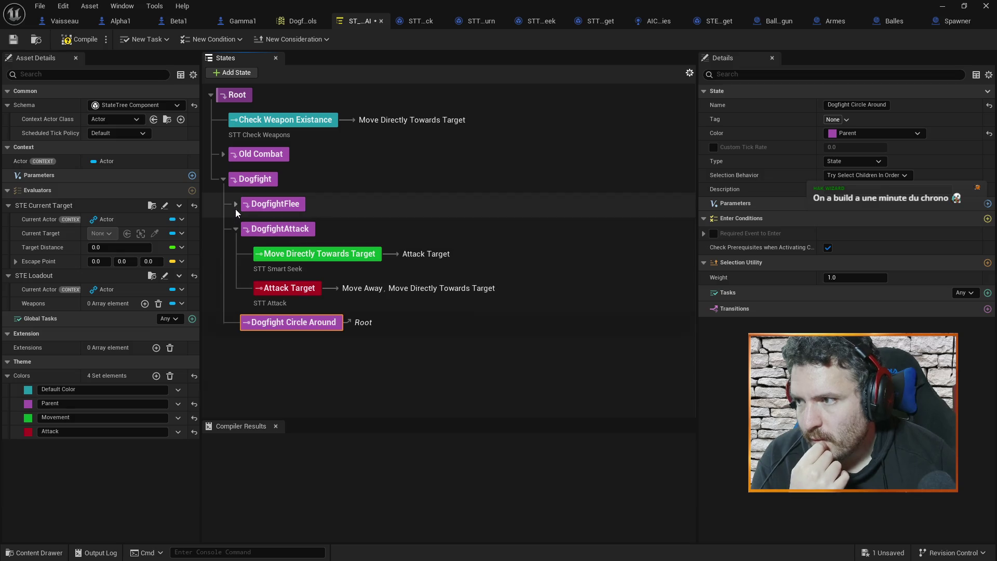
click(236, 204)
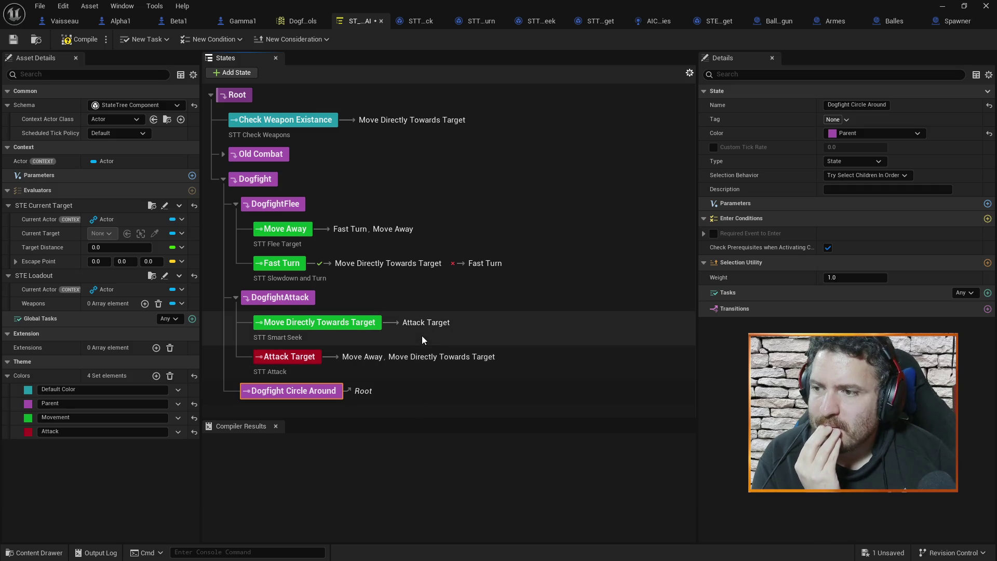
Review the settings of the Move Away and Fast Turn states.
click(448, 229)
click(532, 264)
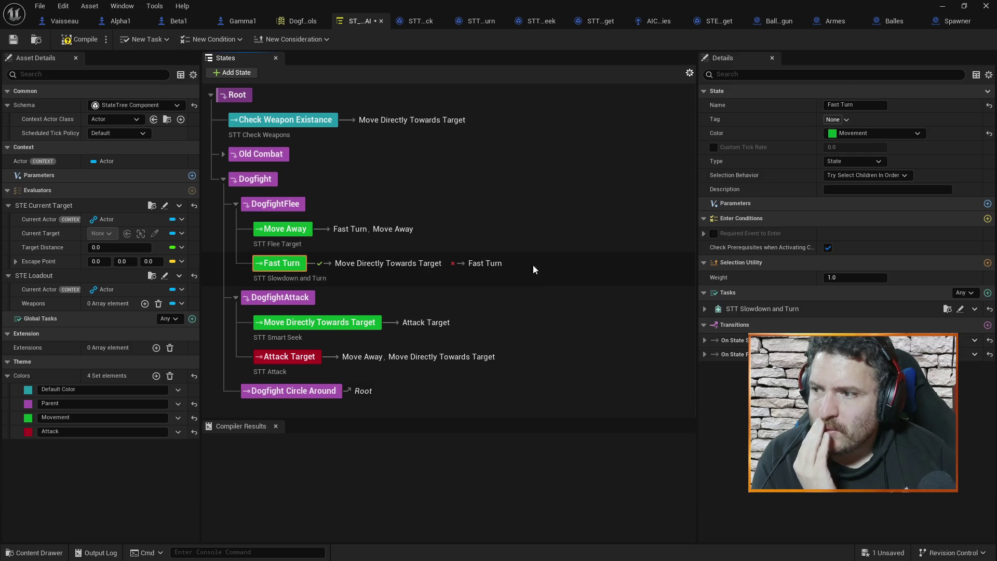
click(516, 233)
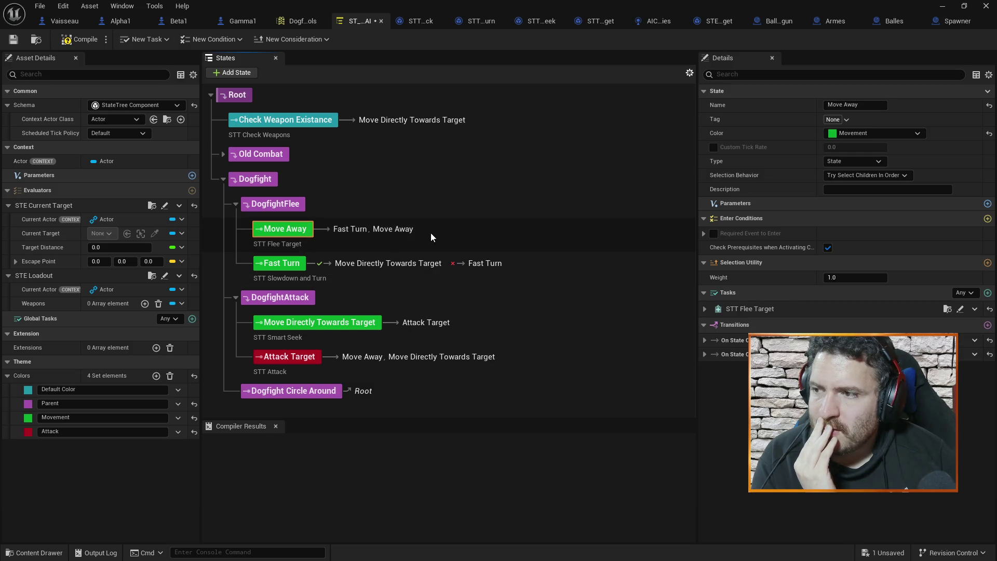